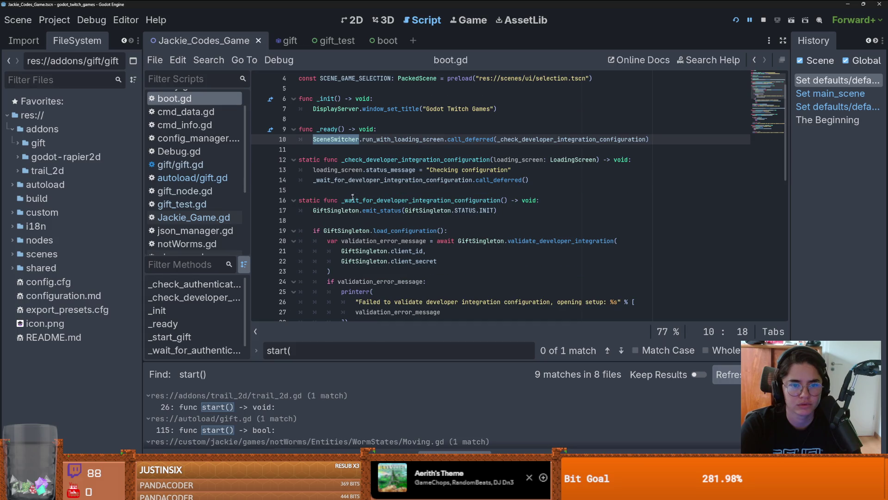
pyautogui.scroll(-6, 369, 200)
# Step: Follow start() on boot.gd line 57 to its definition in autoload/gift.gd, then switch to the Lemmings2_0 editor
pyautogui.click(395, 264)
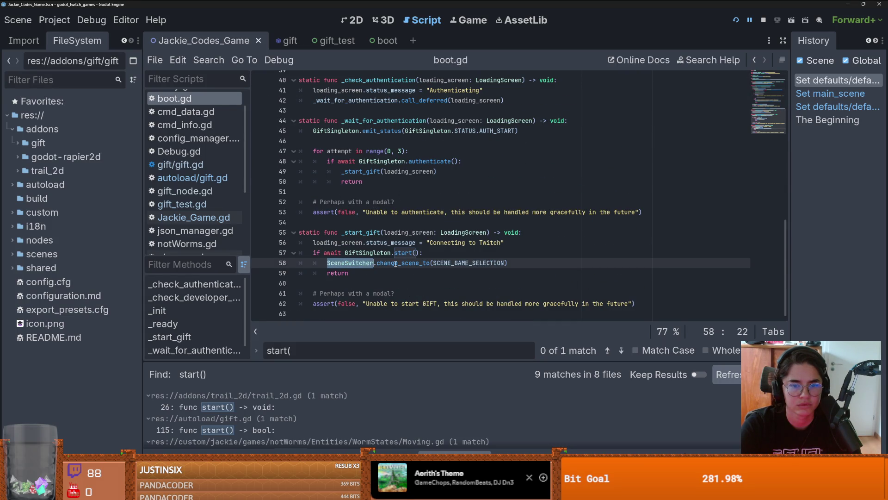
pyautogui.press('Up')
pyautogui.press('Up')
pyautogui.press('Up')
pyautogui.press('Down')
pyautogui.press('Down')
pyautogui.press('Down')
pyautogui.click(374, 262)
pyautogui.click(400, 254)
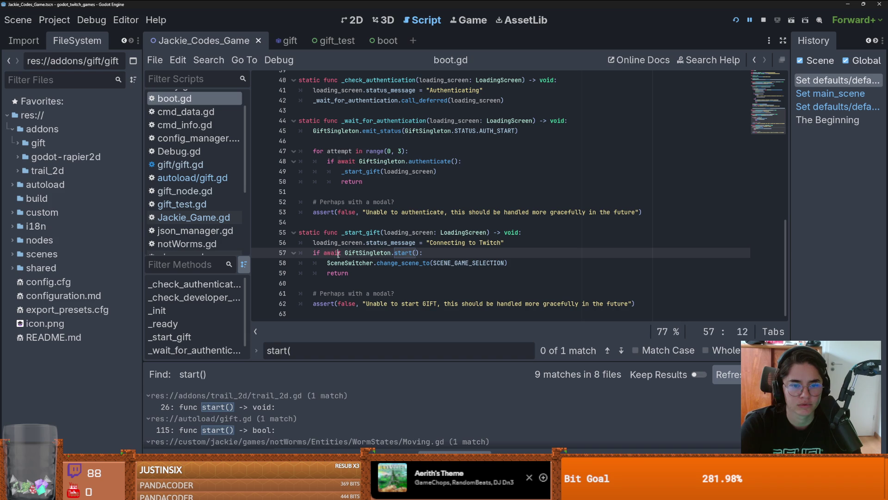
pyautogui.press('Right')
pyautogui.press('Right')
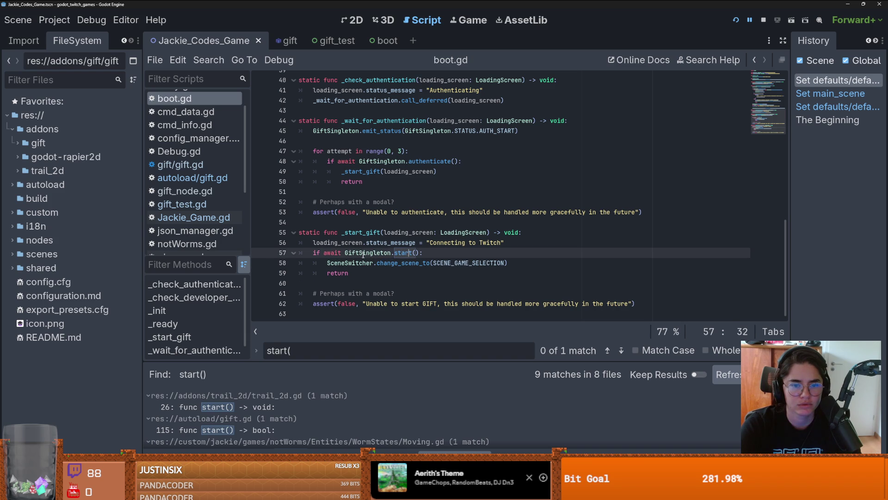
pyautogui.keyDown('ctrl'); pyautogui.click(394, 253); pyautogui.keyUp('ctrl')
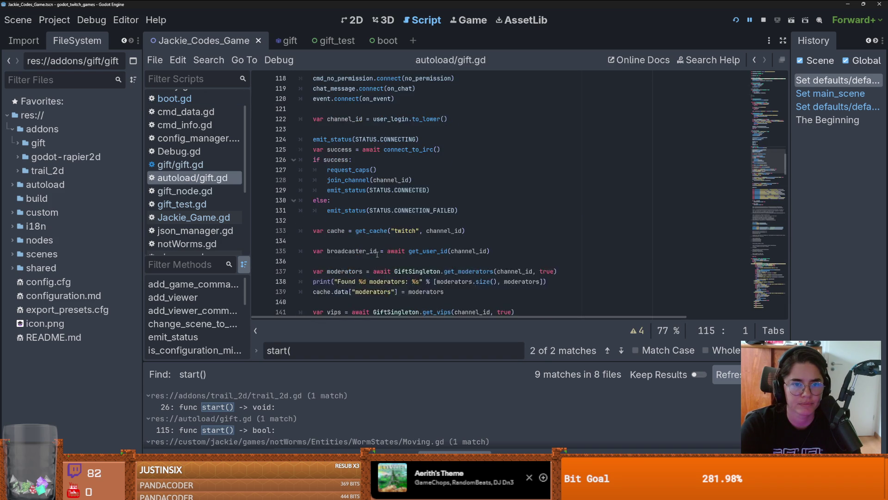
pyautogui.scroll(-5, 377, 253)
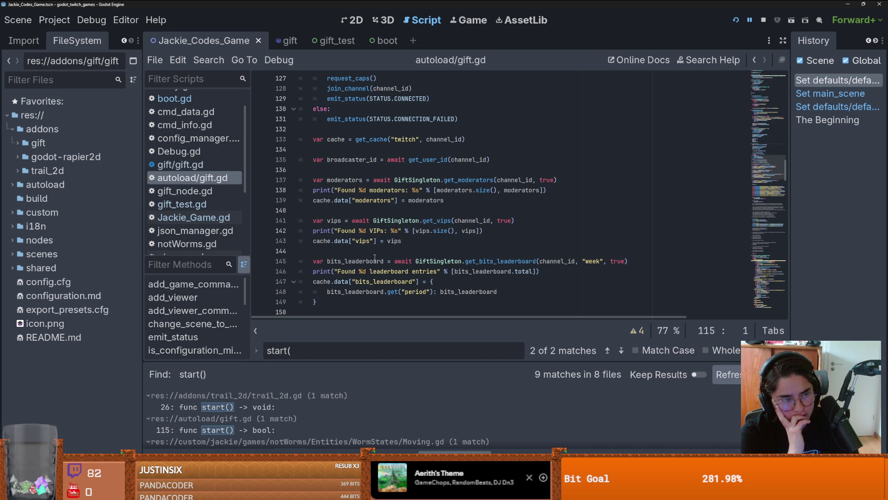
pyautogui.hotkey('alt', 'Tab')
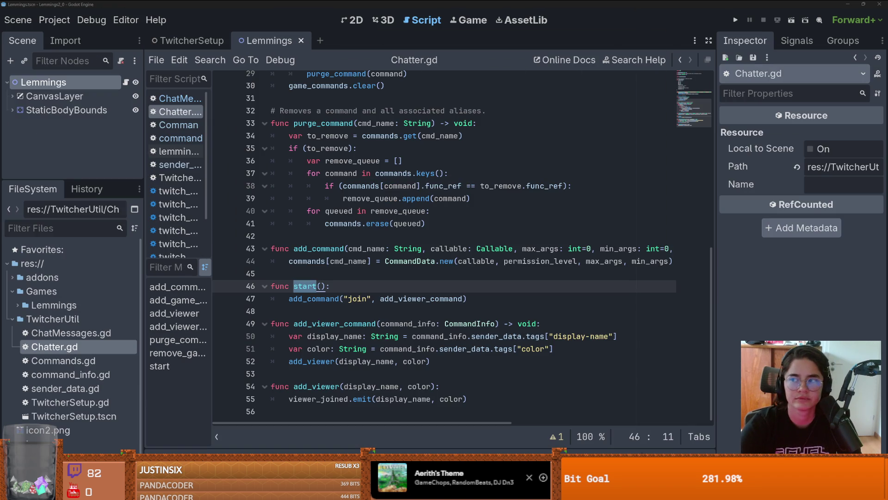
# Step: Inspect the purge_command loop and the start function in Chatter.gd
pyautogui.click(408, 161)
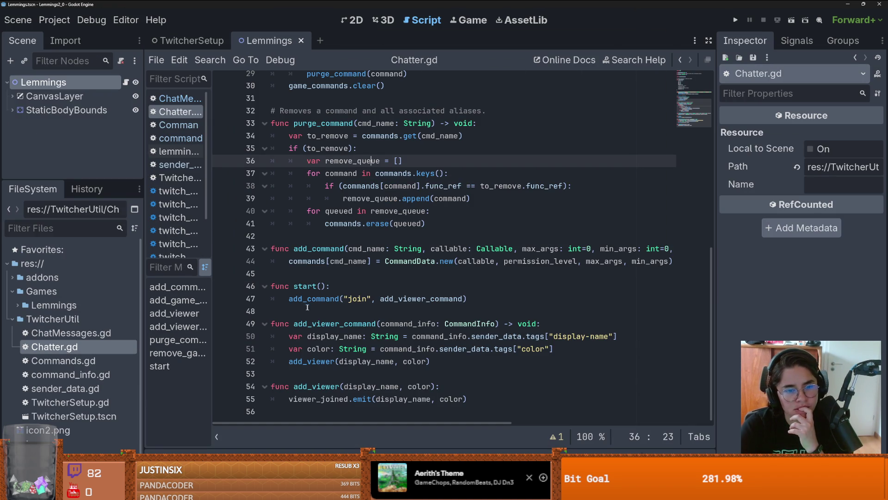
pyautogui.click(324, 285)
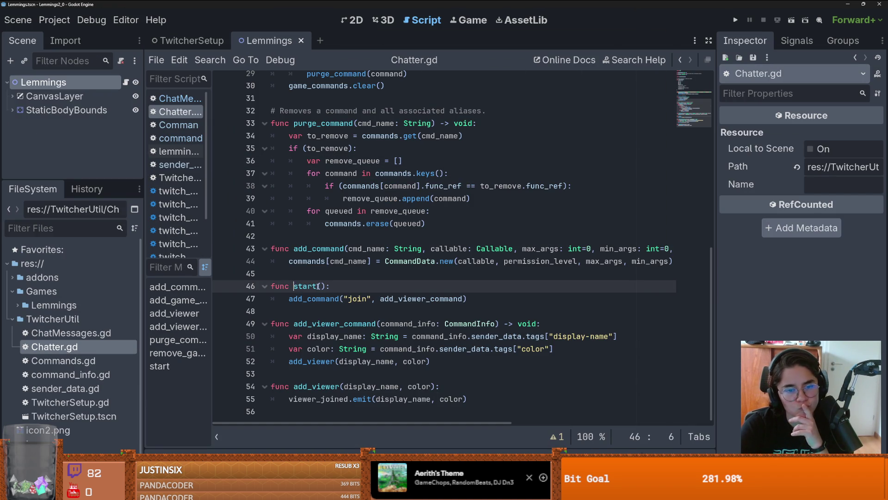
pyautogui.doubleClick(315, 286)
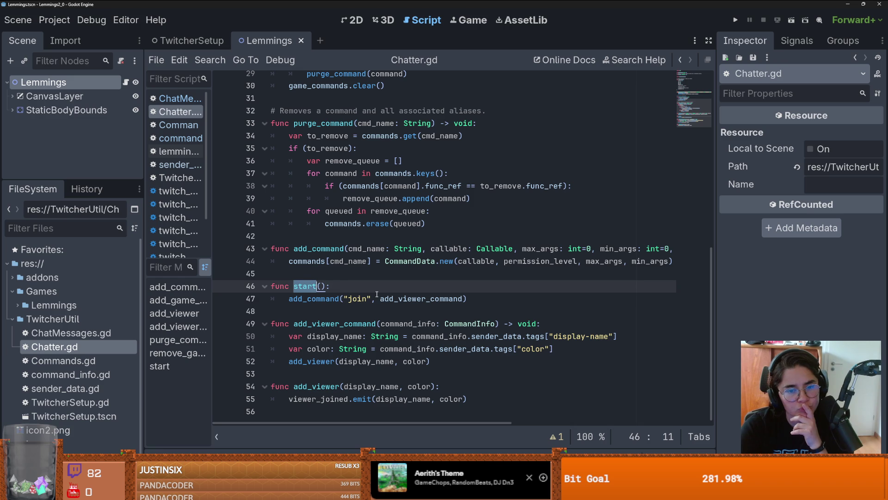
pyautogui.doubleClick(323, 299)
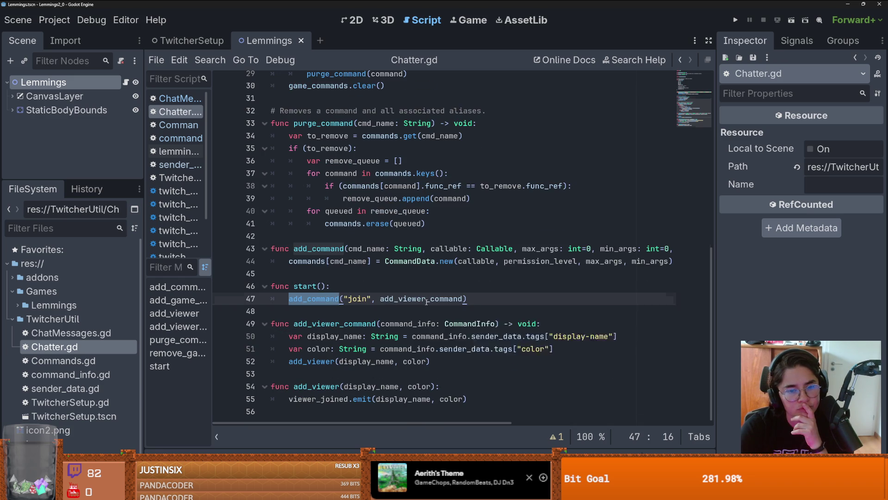
# Step: Examine add_viewer_command, command_info, add_command and the 'join' name, then restore the editor window
pyautogui.doubleClick(419, 299)
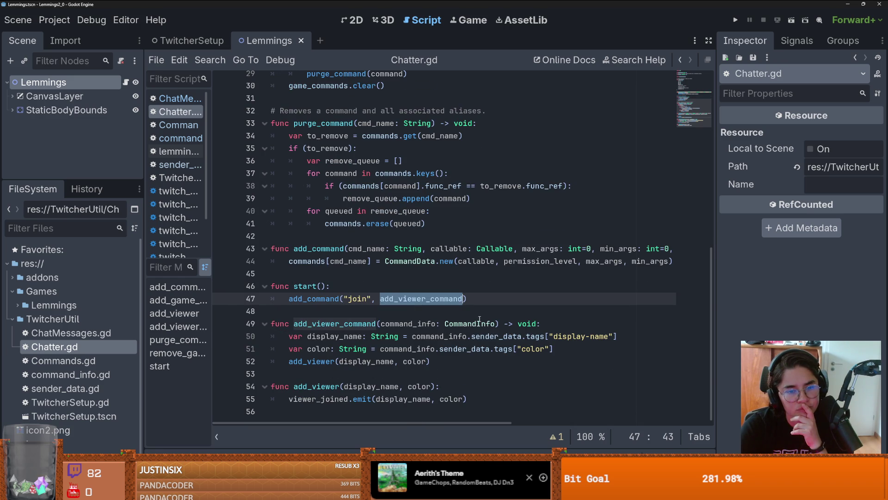
pyautogui.doubleClick(413, 324)
pyautogui.doubleClick(414, 299)
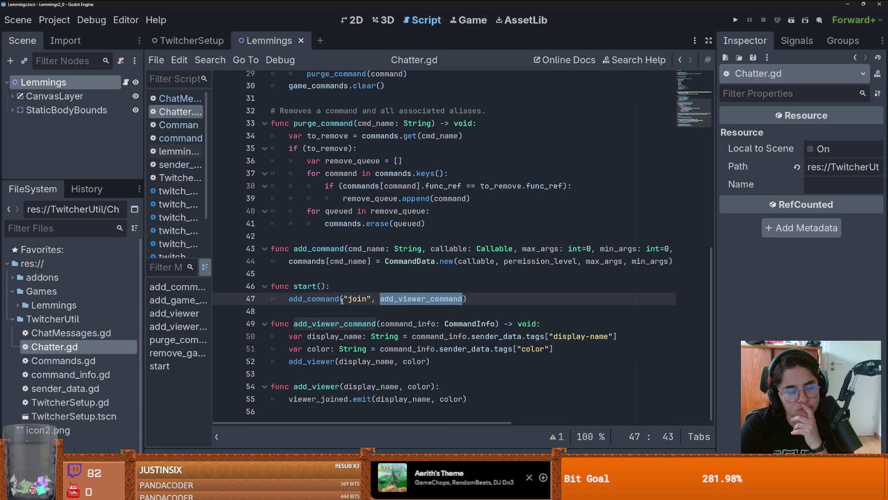
pyautogui.doubleClick(319, 299)
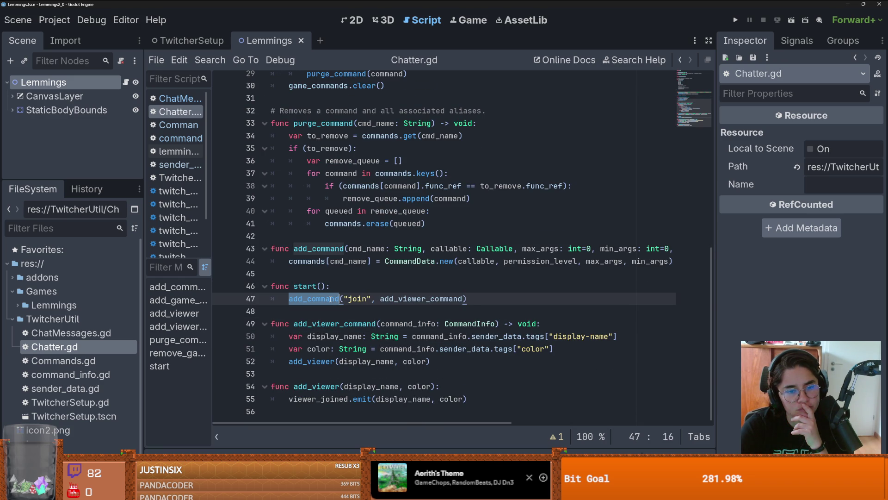
pyautogui.doubleClick(358, 299)
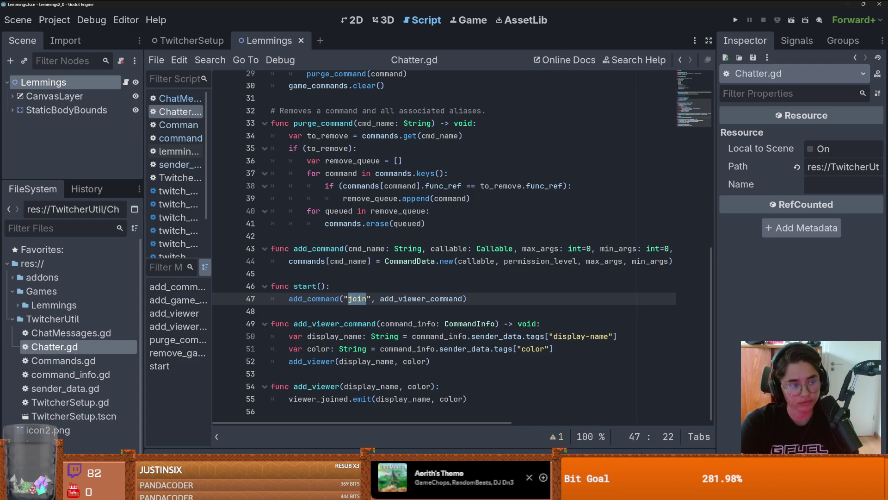
pyautogui.click(673, 261)
pyautogui.doubleClick(554, 3)
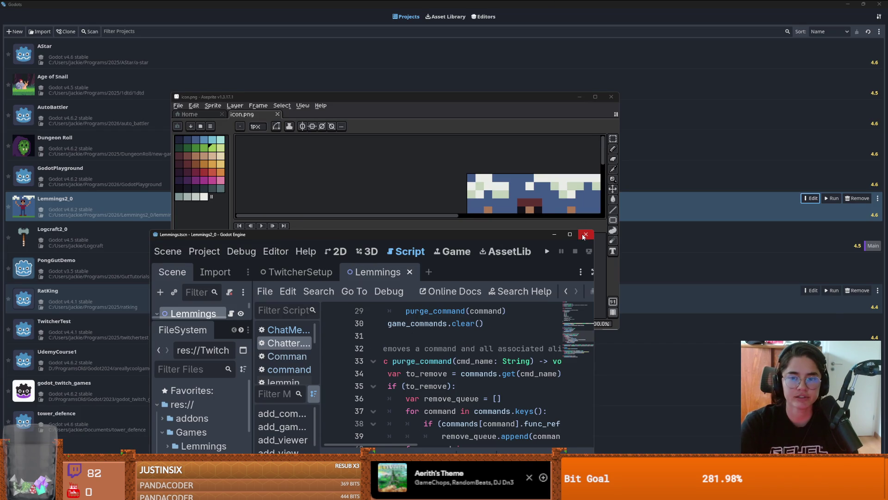
# Step: Close the Lemmings2_0 editor and select the lemmings-2_0 repository in GitHub Desktop
pyautogui.click(584, 236)
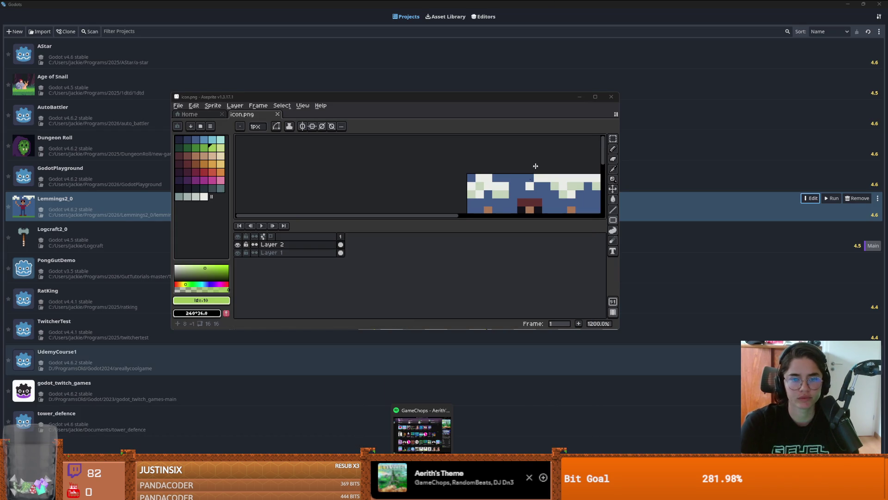
pyautogui.moveTo(422, 491)
pyautogui.hotkey('alt', 'Tab')
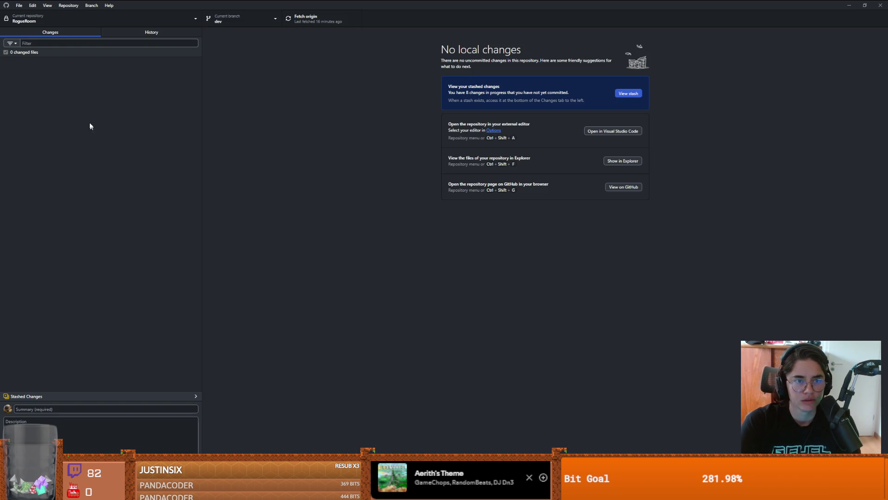
pyautogui.click(46, 19)
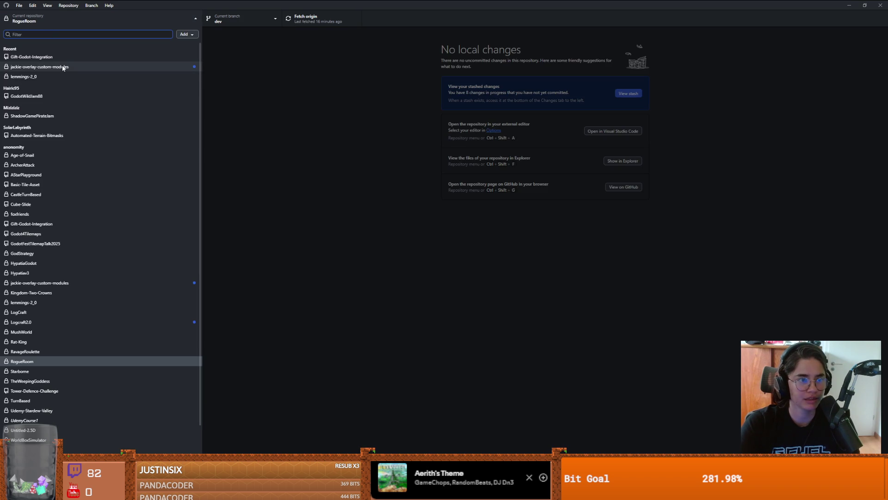
pyautogui.click(52, 76)
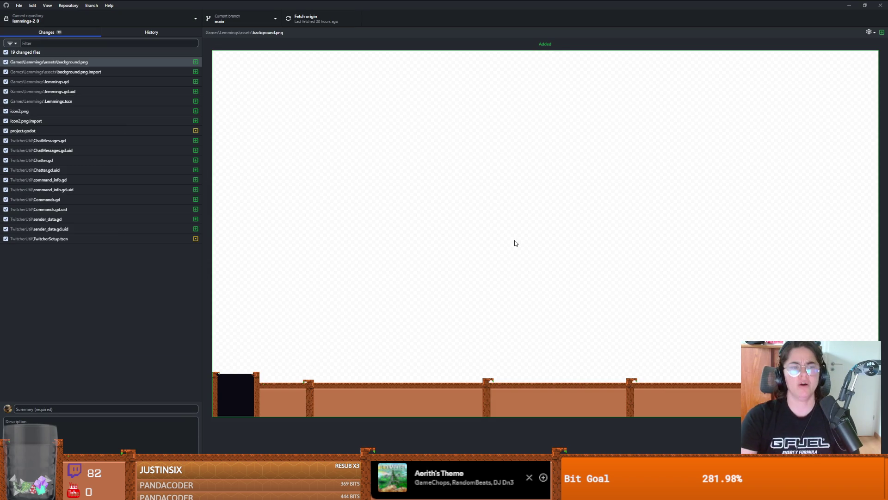
# Step: Commit the changes as 'started making base classes for commands and lemmings' and push to origin
pyautogui.click(156, 141)
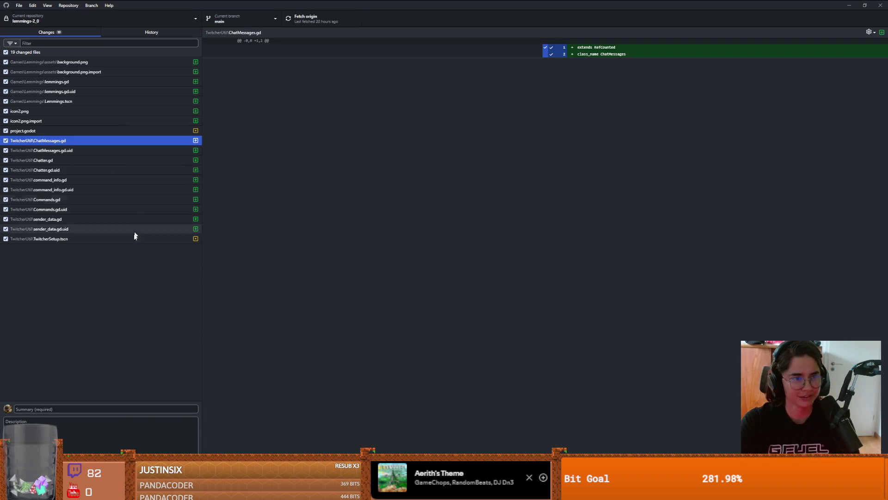
pyautogui.click(110, 410)
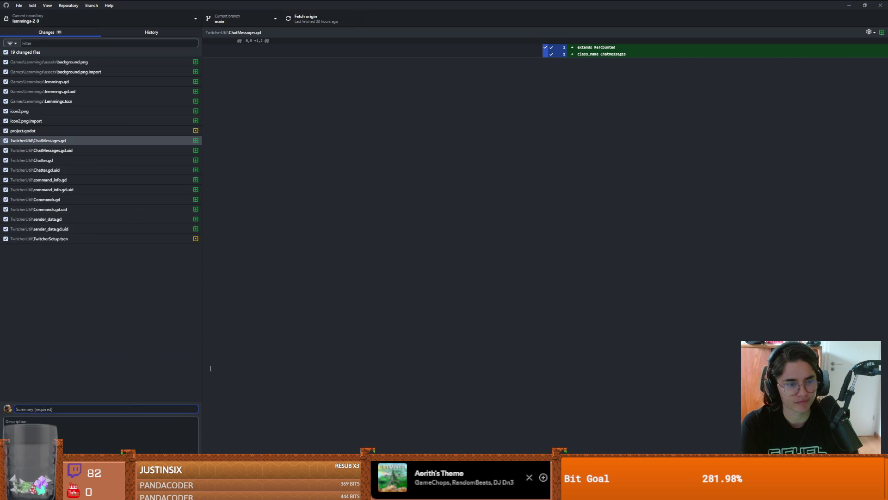
pyautogui.write('sta')
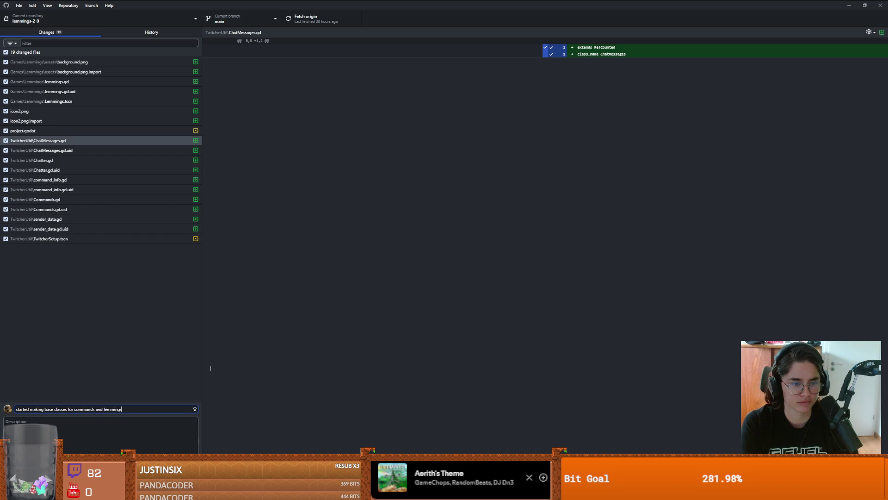
pyautogui.hotkey('ctrl', 'Return')
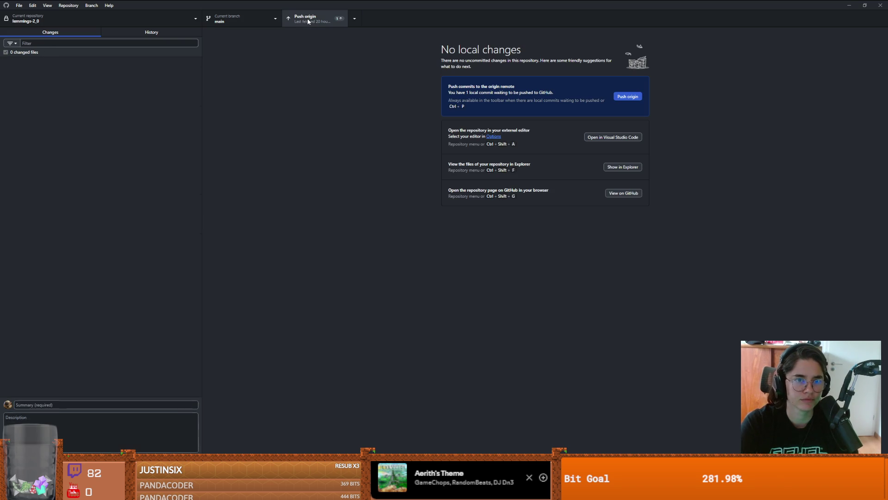
pyautogui.click(307, 18)
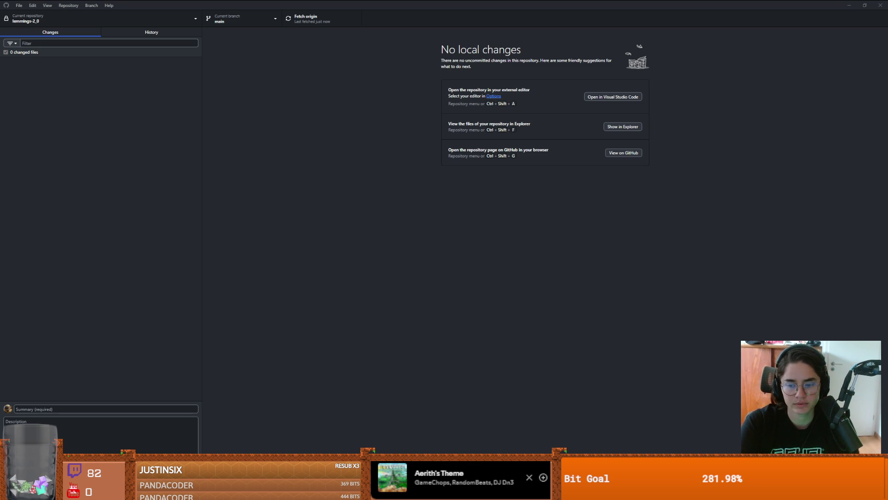
pyautogui.hotkey('alt', 'Tab')
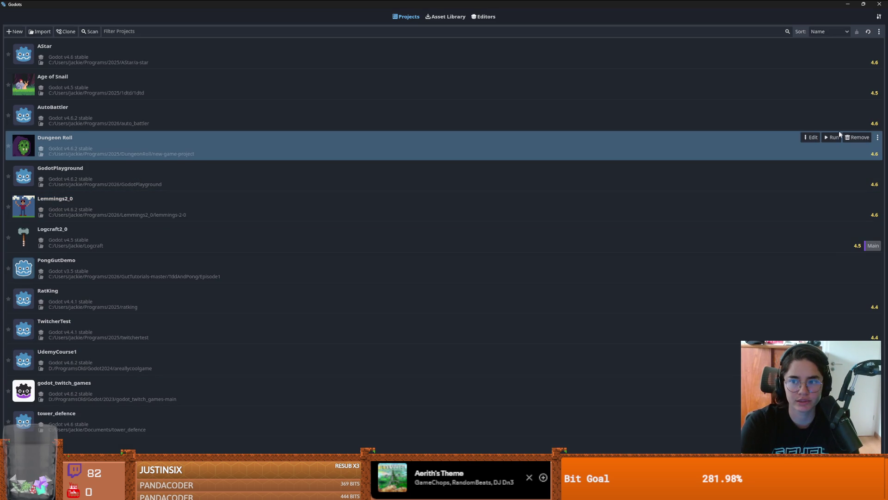
# Step: Open the Dungeon Roll project, collapse the FileSystem item folders, and run the game
pyautogui.click(810, 137)
pyautogui.click(415, 260)
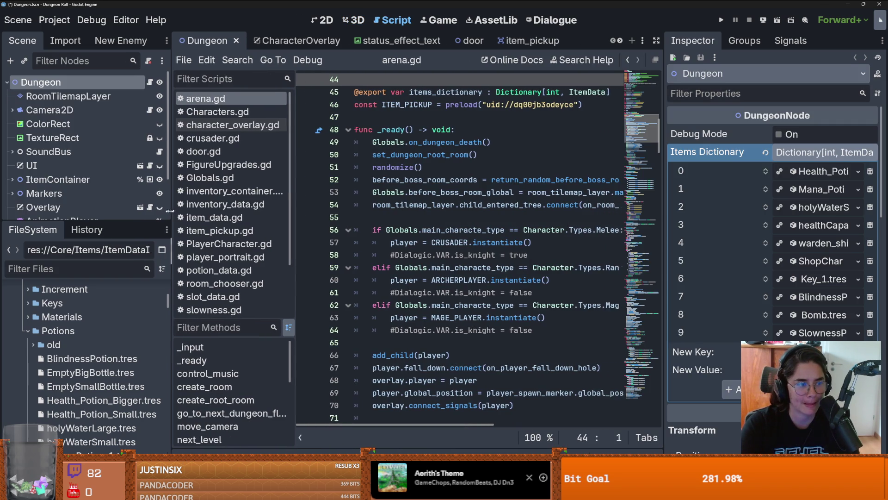
pyautogui.click(22, 303)
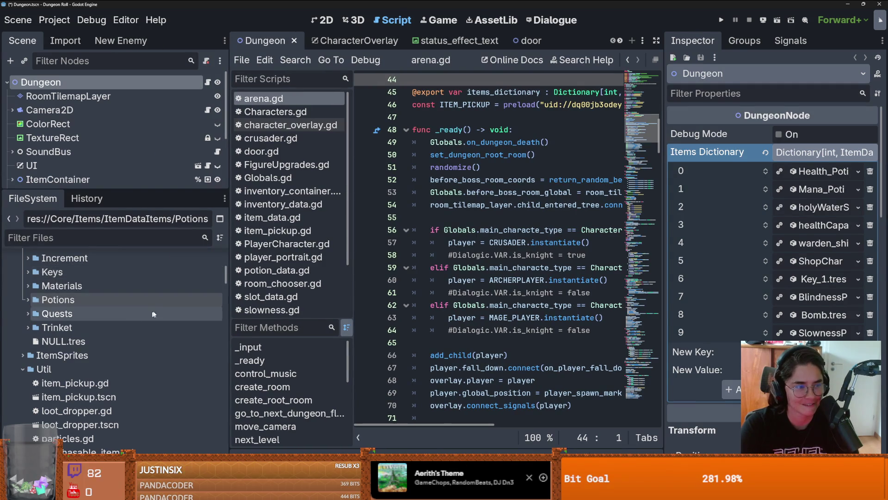
pyautogui.scroll(8, 134, 315)
pyautogui.scroll(-4, 93, 311)
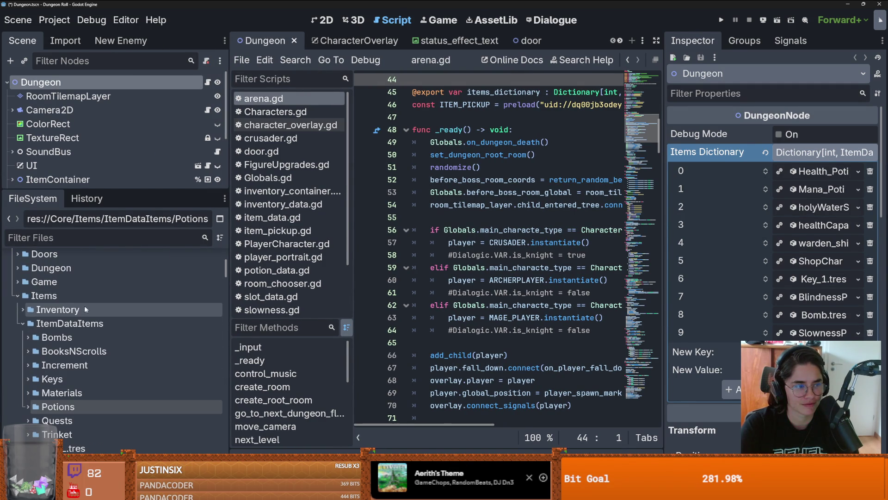
pyautogui.scroll(-1, 23, 372)
pyautogui.press('Left')
pyautogui.press('Left')
pyautogui.press('Left')
pyautogui.click(721, 20)
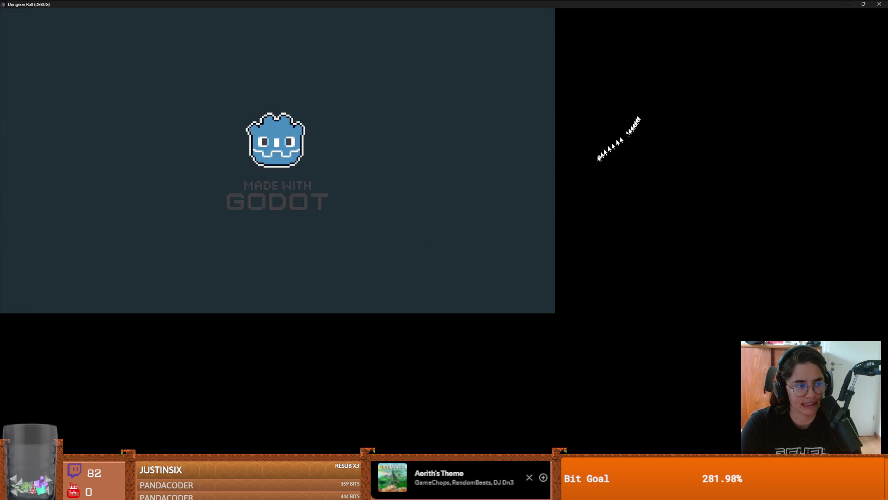
# Step: In the debug console, run 'commands' and 'write_item_ids' to list console commands and item ids
pyautogui.press('d')
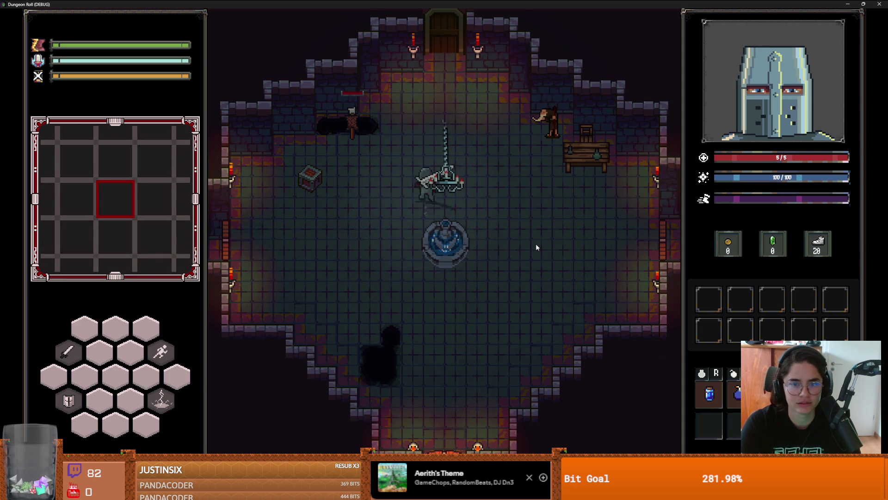
pyautogui.press('`')
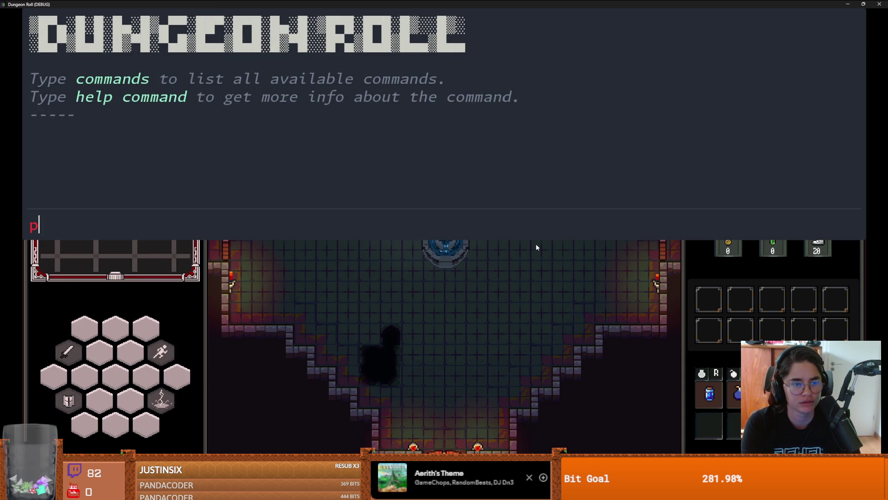
pyautogui.write('commands')
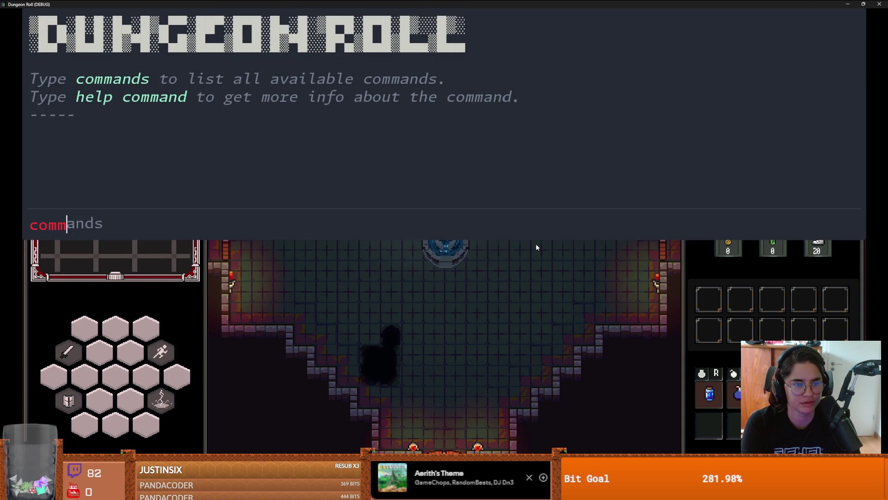
pyautogui.press('Return')
pyautogui.write('commands')
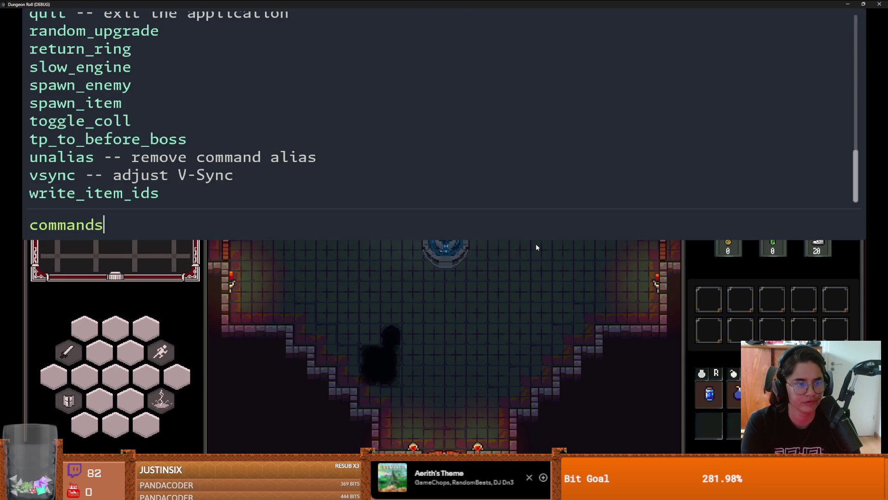
pyautogui.press('BackSpace')
pyautogui.press('BackSpace')
pyautogui.press('BackSpace')
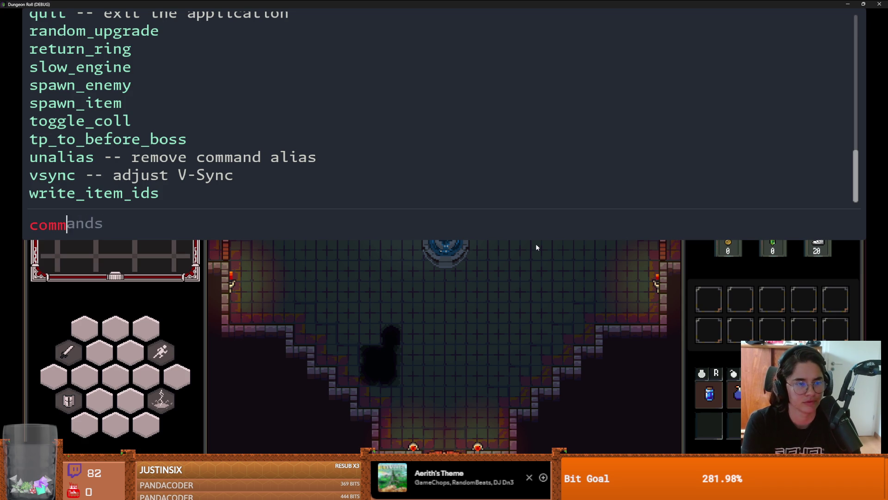
pyautogui.press('BackSpace')
pyautogui.press('BackSpace')
pyautogui.write('write_')
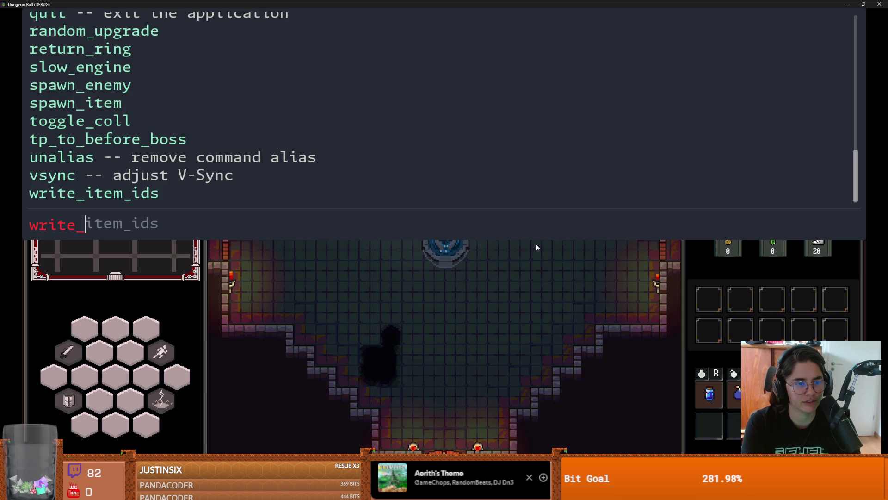
pyautogui.write('item_ids')
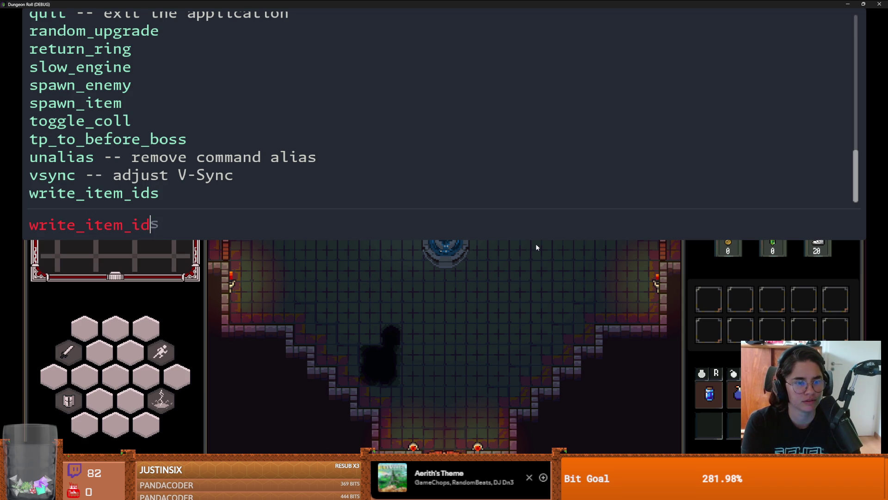
pyautogui.press('Return')
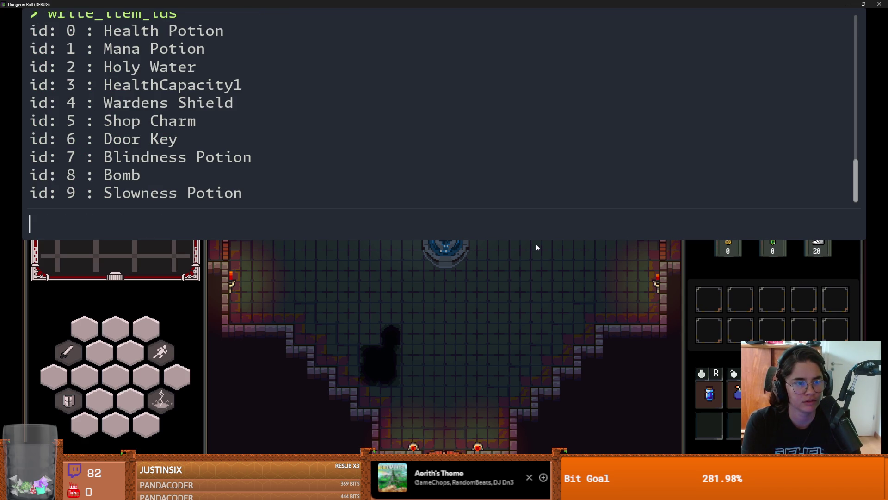
# Step: Spawn a Slowness Potion (spawn_item 9 1), an enemy (spawn_enemy 7 1) and a Blindness Potion (spawn_item 7 1)
pyautogui.write('spawn_i')
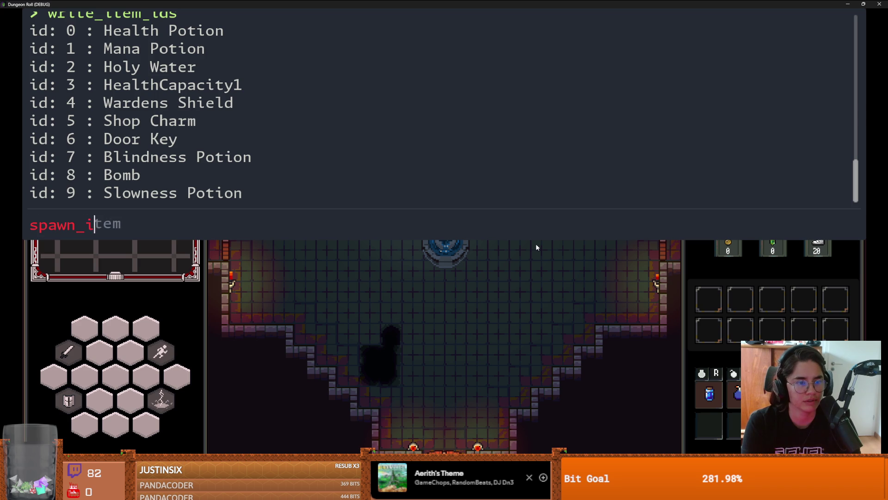
pyautogui.write('tem 9 ')
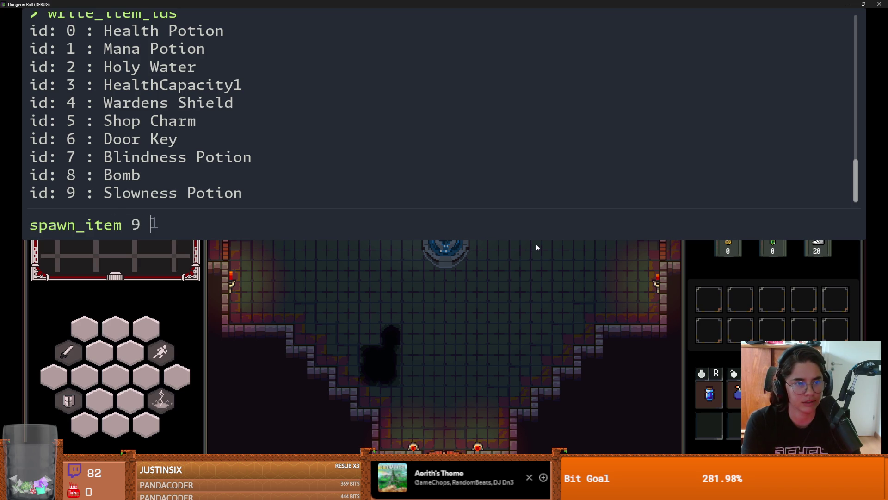
pyautogui.write('1')
pyautogui.press('Return')
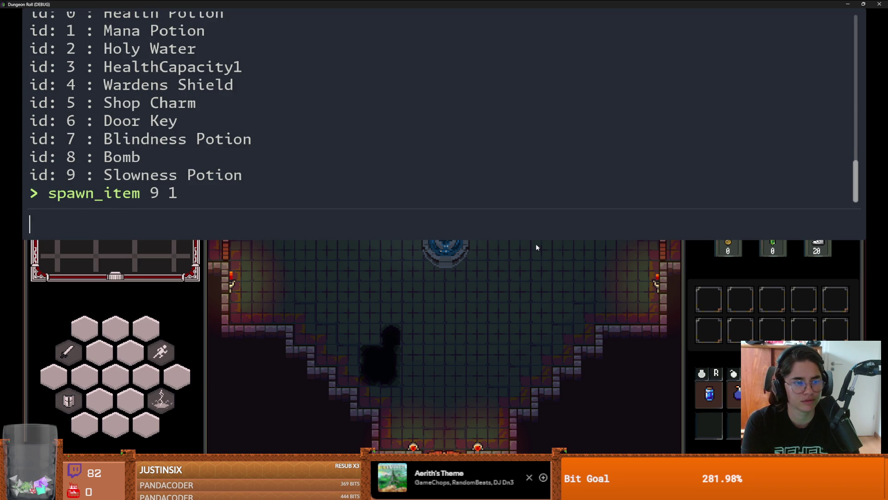
pyautogui.write('spaw')
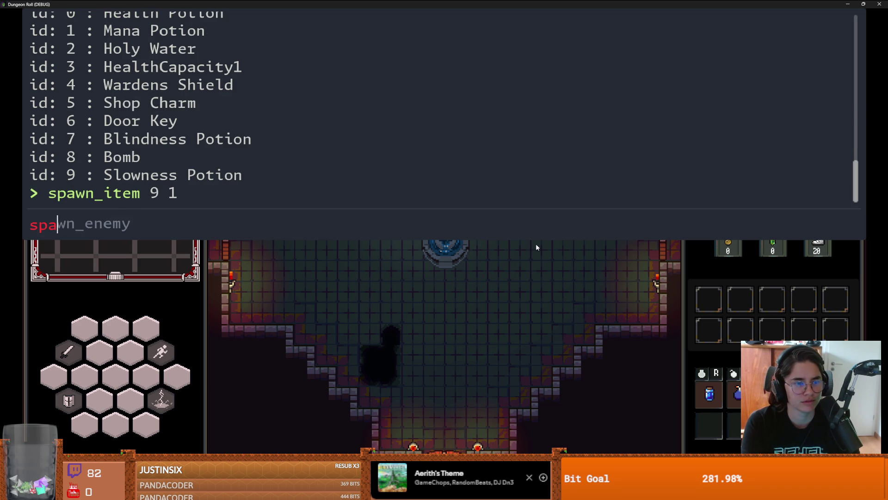
pyautogui.press('Tab')
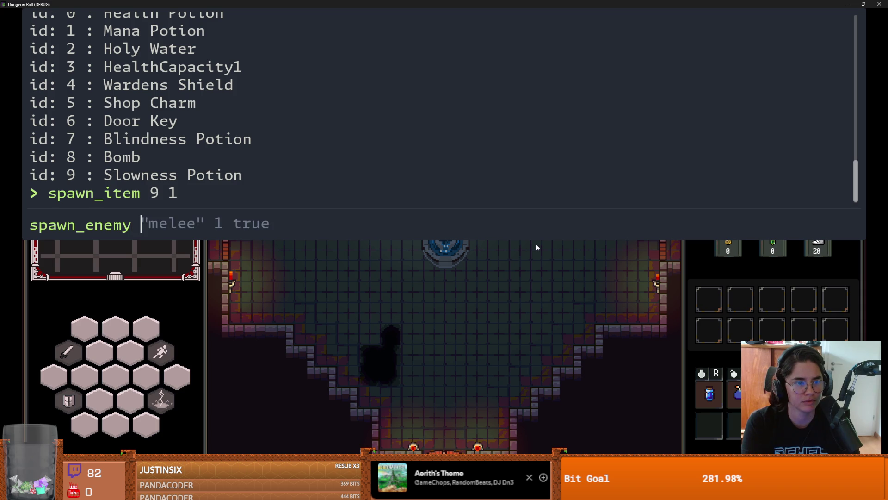
pyautogui.write('7 ')
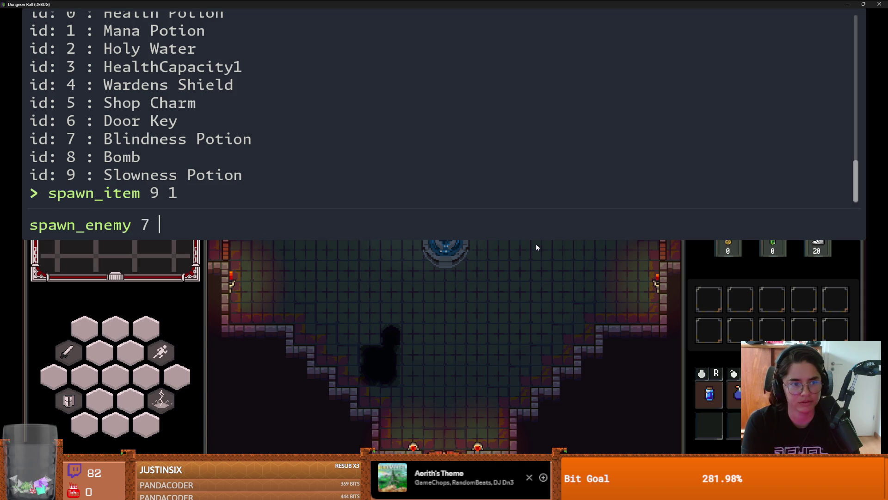
pyautogui.write('1')
pyautogui.press('Return')
pyautogui.write('spawn_item')
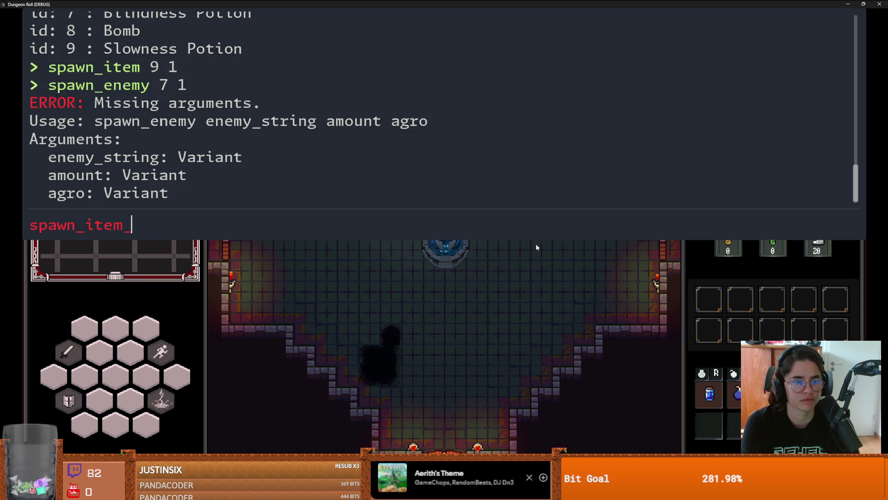
pyautogui.write(' 7 1')
pyautogui.press('Return')
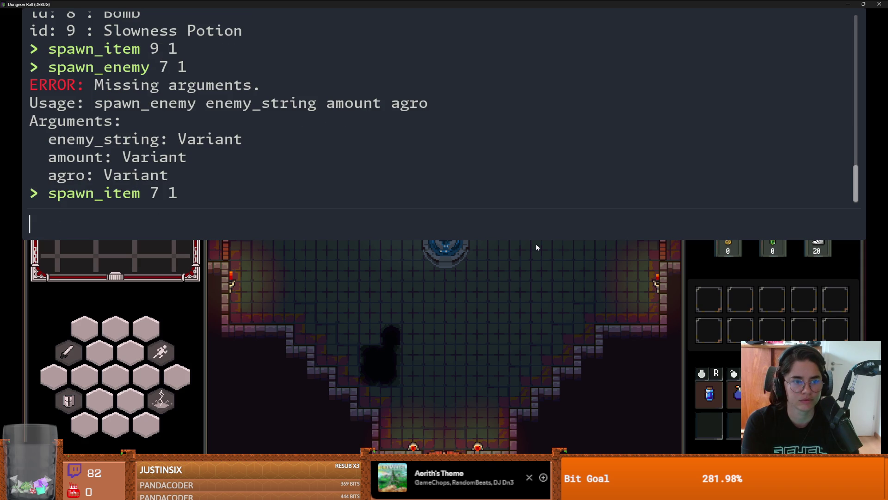
# Step: Pick up the potions and drink the Slowness and Blindness Potions near the fountain
pyautogui.press('`')
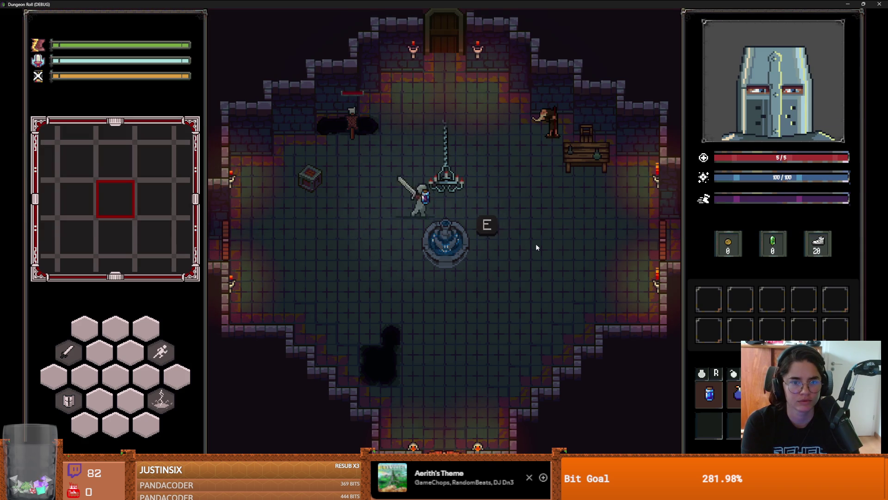
pyautogui.press('space')
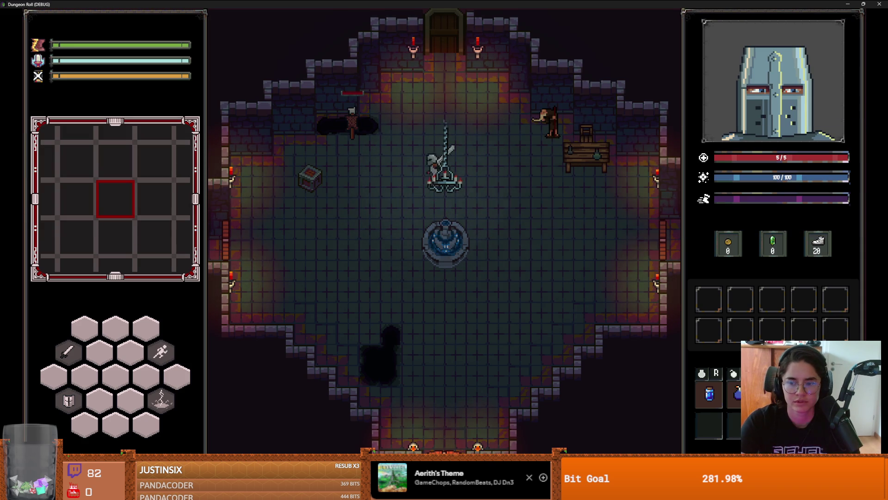
pyautogui.click(713, 395)
pyautogui.press('a')
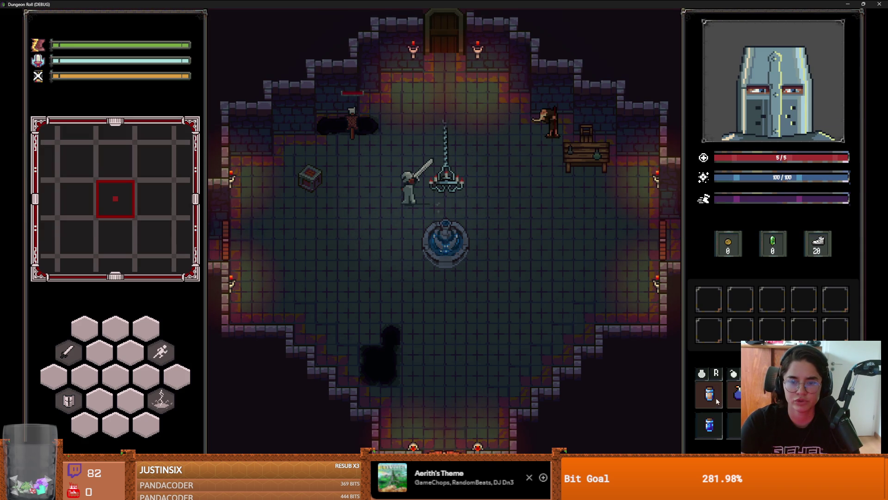
pyautogui.press('s')
pyautogui.press('a')
pyautogui.moveTo(717, 33)
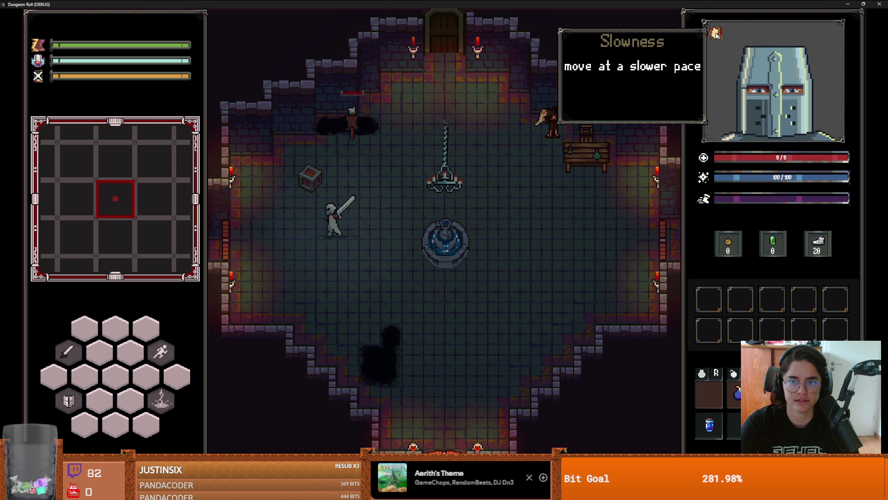
pyautogui.press('d')
pyautogui.press('s')
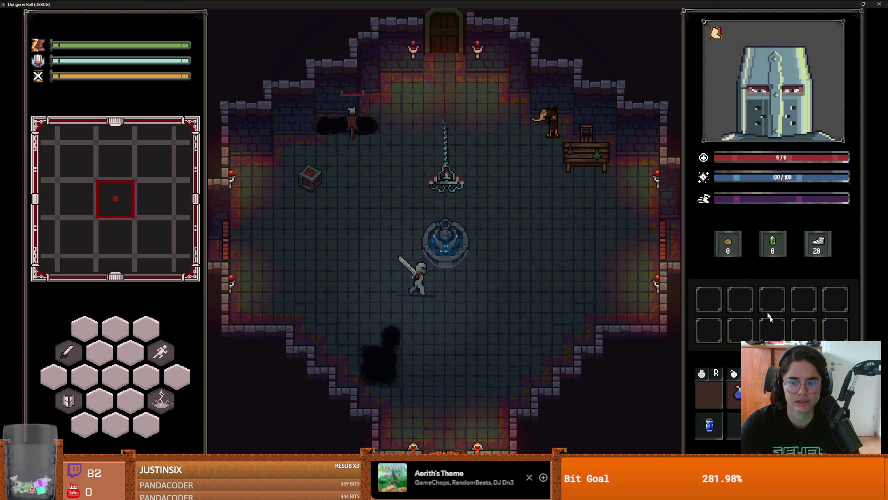
pyautogui.press('d')
# Step: Walk the knight through the top door into the next room, then stop the game
pyautogui.press('w')
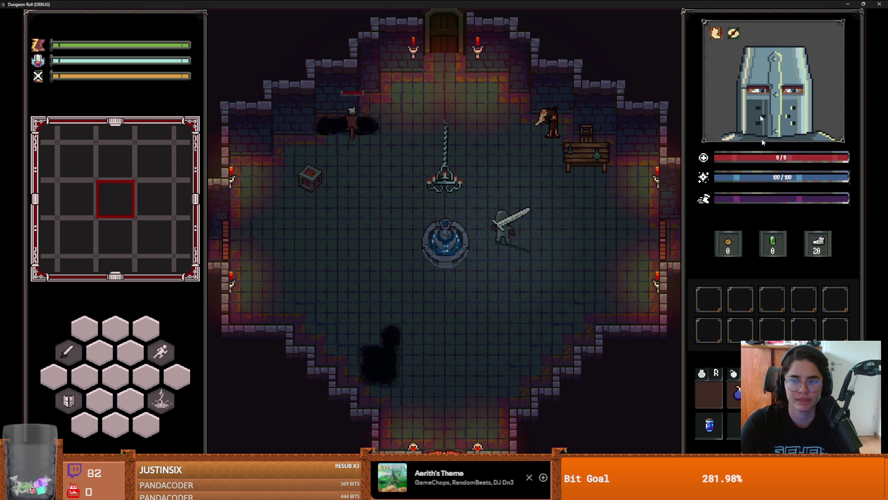
pyautogui.press('w')
pyautogui.press('w')
pyautogui.press('a')
pyautogui.press('e')
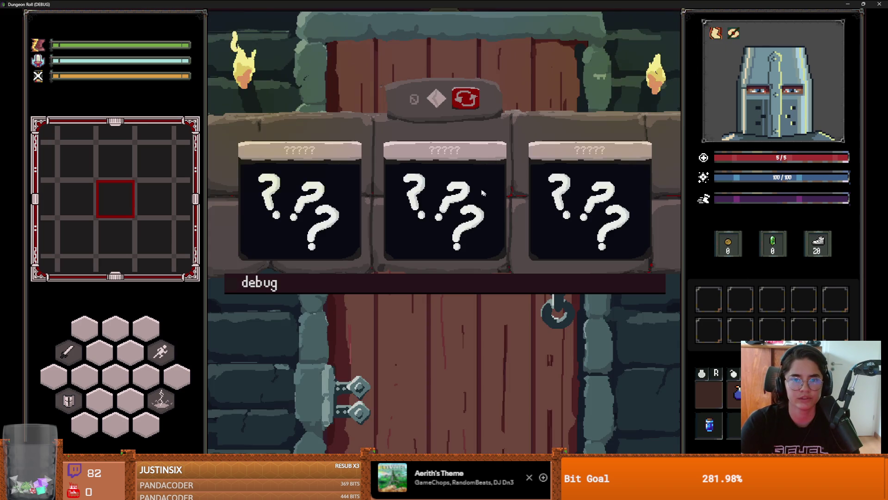
pyautogui.click(404, 196)
pyautogui.press('w')
pyautogui.press('a')
pyautogui.press('w')
pyautogui.click(876, 4)
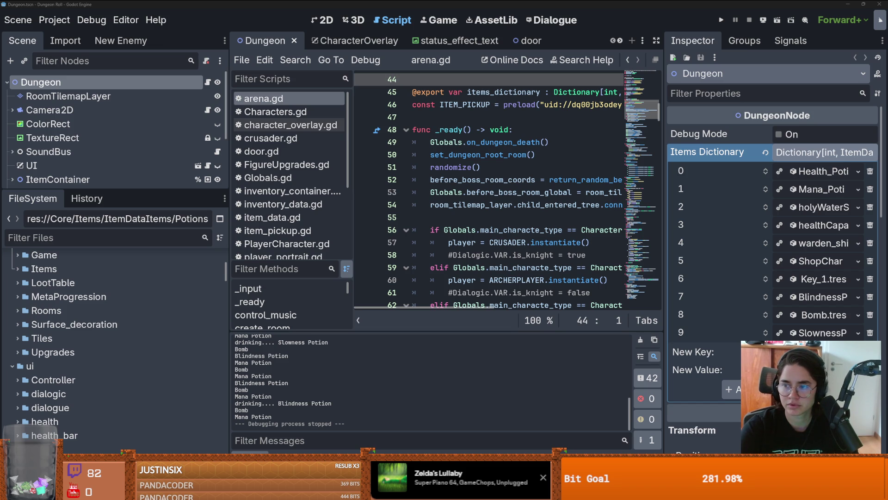
# Step: Return to the Dungeon Roll editor, check Project Settings, and show the Dungeon scene in 2D
pyautogui.hotkey('alt', 'Tab')
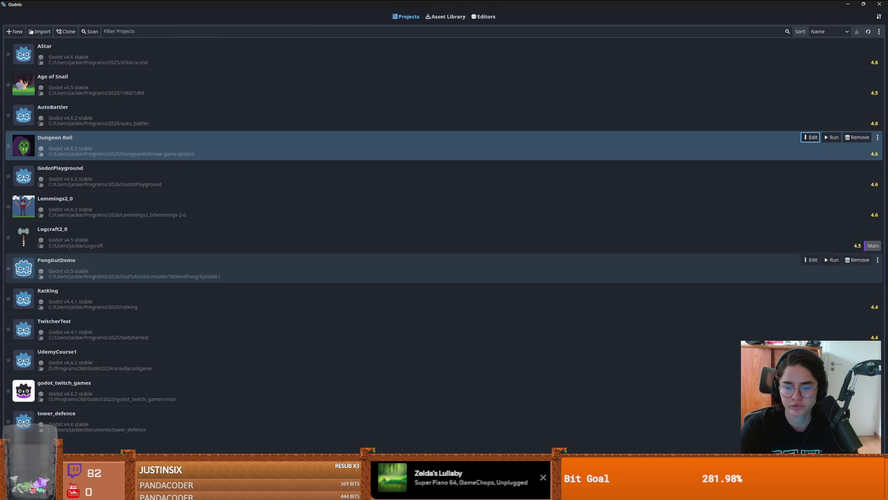
pyautogui.click(659, 422)
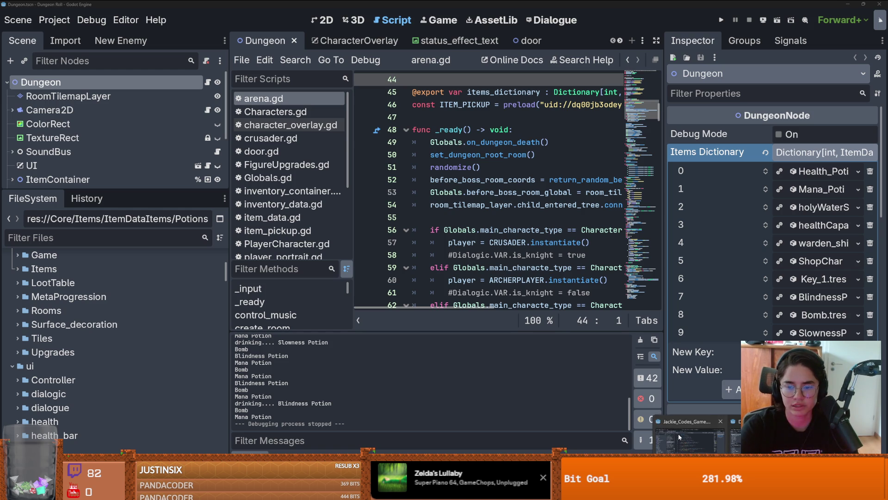
pyautogui.click(54, 20)
pyautogui.click(65, 34)
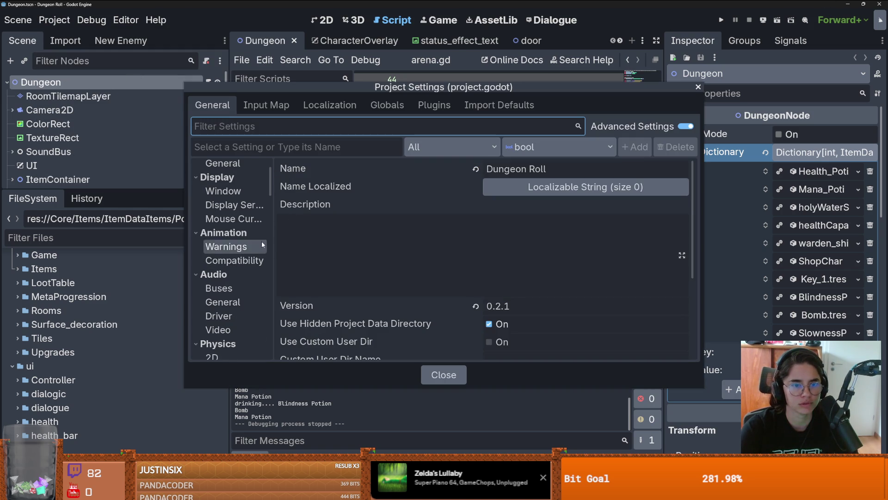
pyautogui.press('Escape')
pyautogui.click(317, 21)
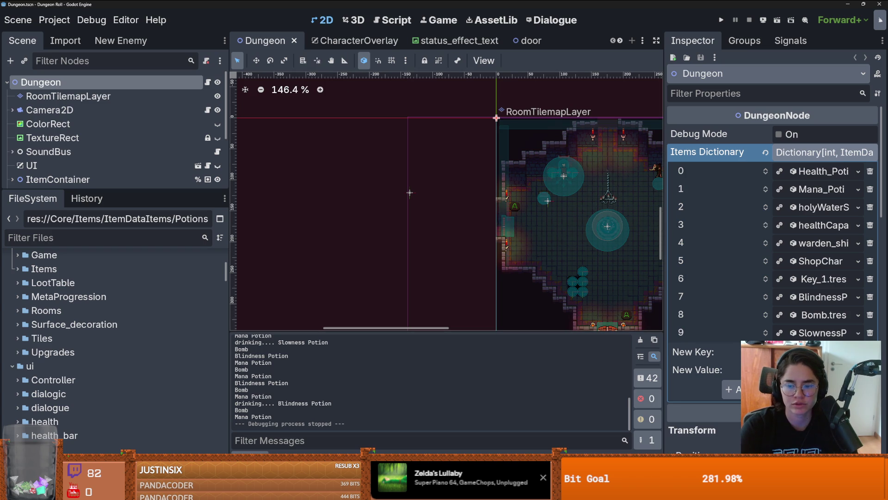
pyautogui.hotkey('alt', 'Tab')
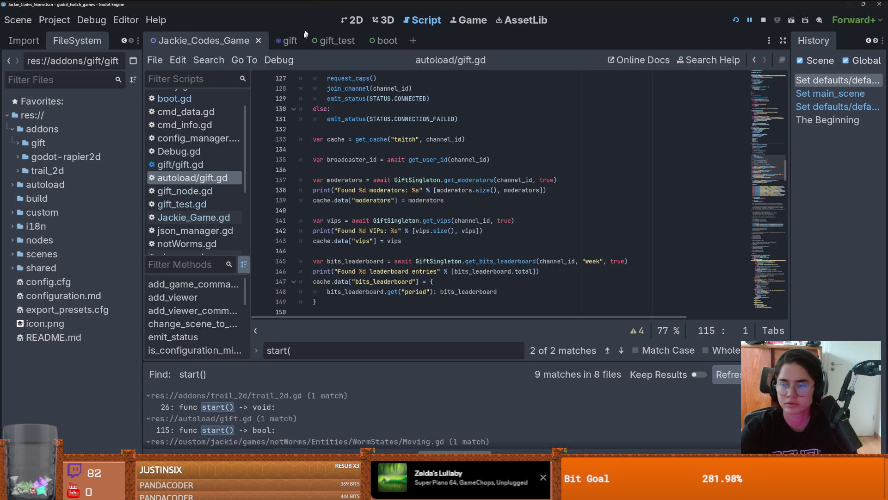
# Step: Show the 2D view in the Jackie_Codes_Game editor and restart the running project
pyautogui.click(352, 20)
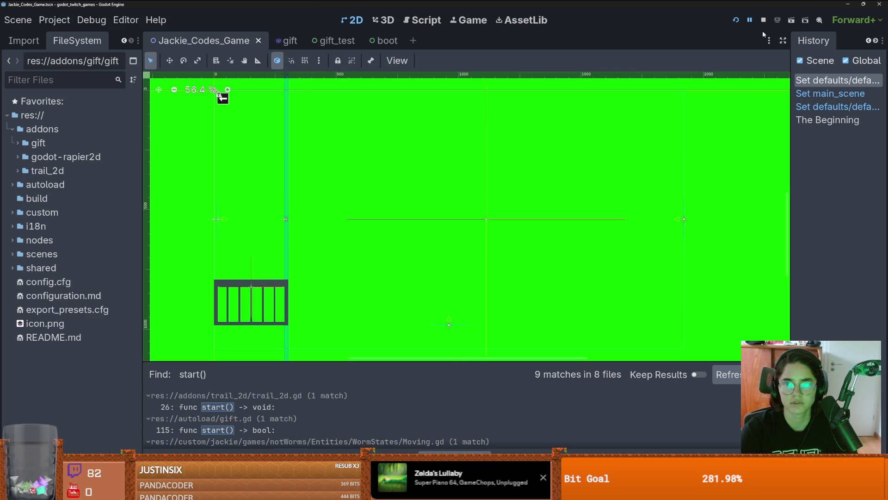
pyautogui.click(742, 20)
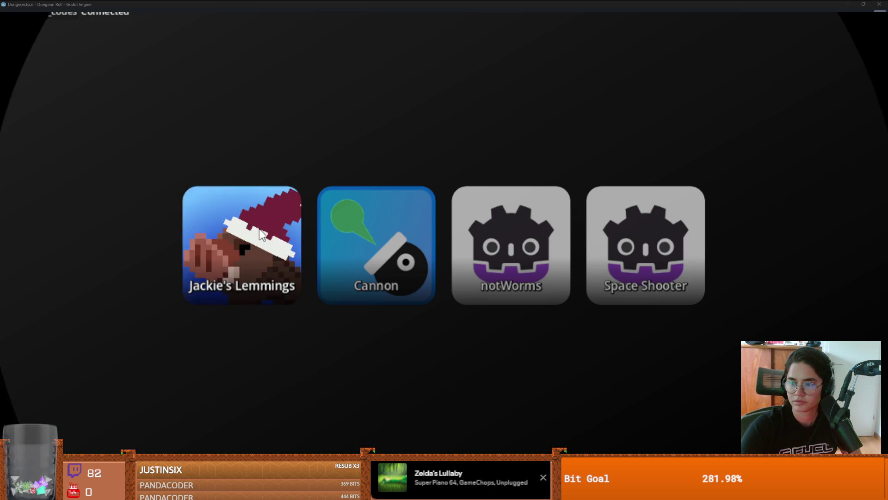
# Step: Try Jackie's Lemmings from the launcher, then start the Cannon game
pyautogui.click(245, 232)
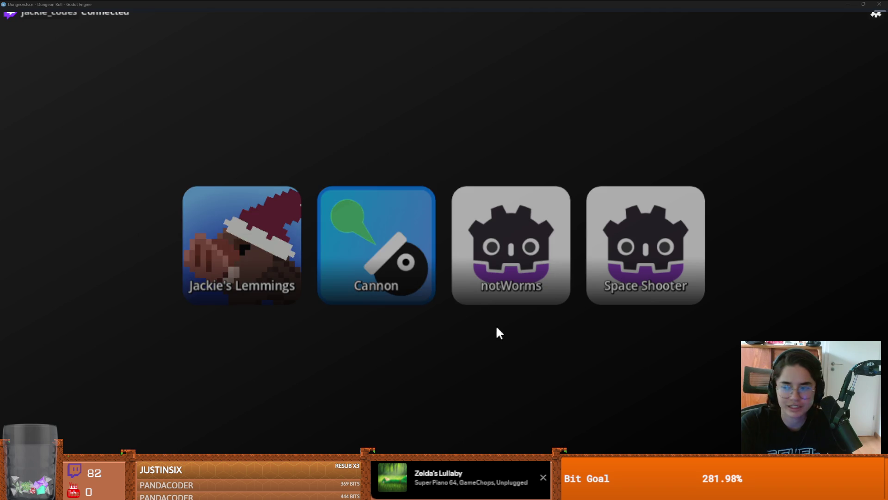
pyautogui.press('Return')
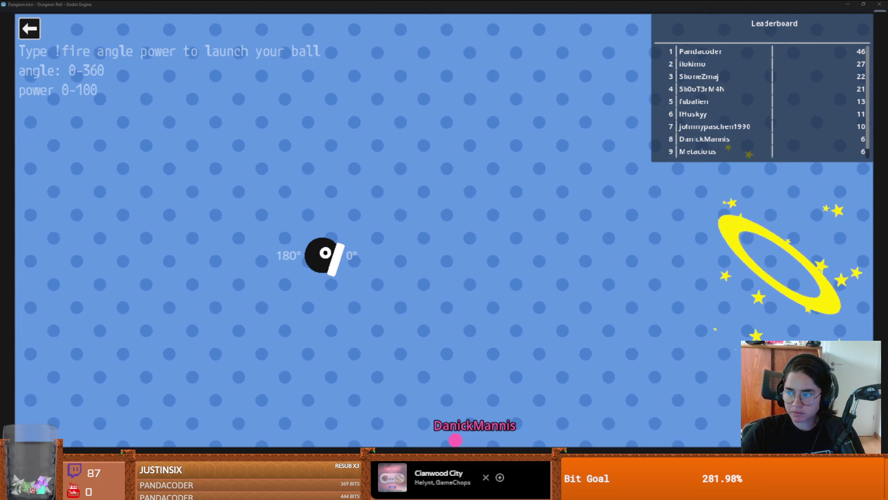
# Step: Leave Cannon, pick Jackie's Lemmings and save, hitting the line 469 breakpoint in Jackie_Game.gd
pyautogui.press('Escape')
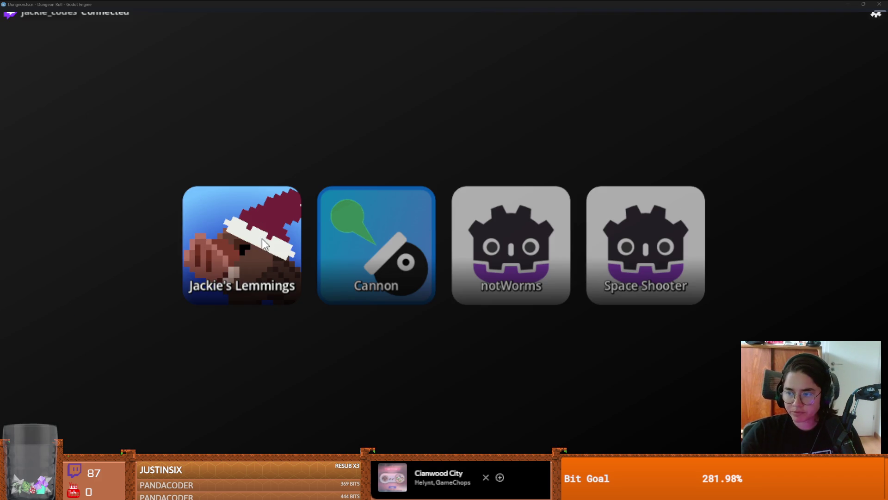
pyautogui.click(239, 237)
pyautogui.hotkey('ctrl', 's')
pyautogui.scroll(3, 403, 240)
pyautogui.moveTo(207, 191)
pyautogui.mouseDown()
pyautogui.moveTo(207, 282)
pyautogui.moveTo(125, 245)
pyautogui.mouseUp()
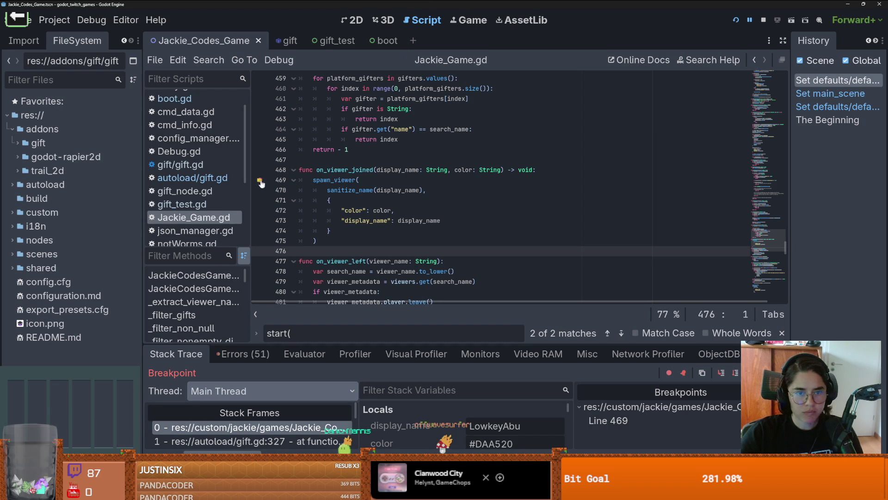
# Step: Remove the line 469 breakpoint, enlarge the debugger panel, resume the game, and switch to Dungeon Roll
pyautogui.click(261, 180)
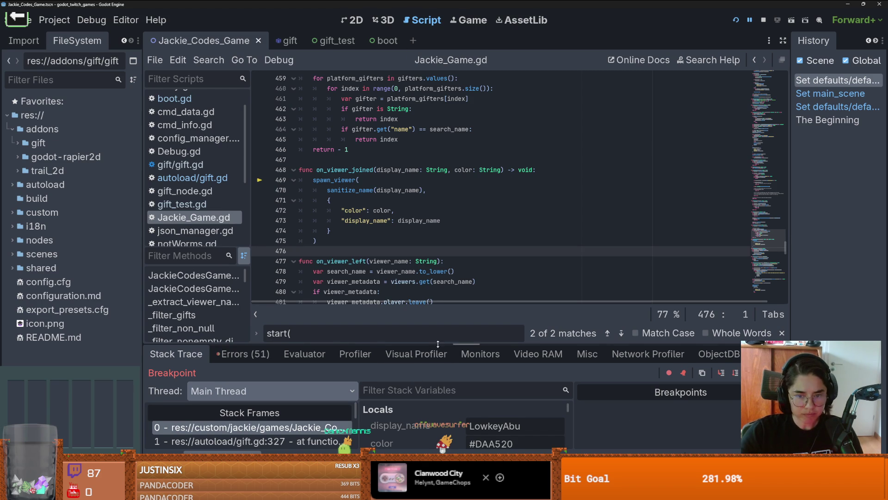
pyautogui.moveTo(438, 344); pyautogui.dragTo(438, 162)
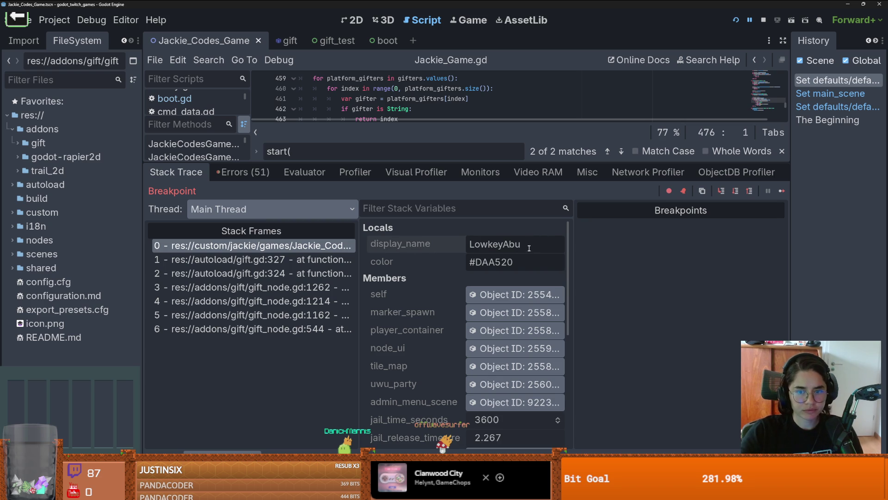
pyautogui.click(782, 190)
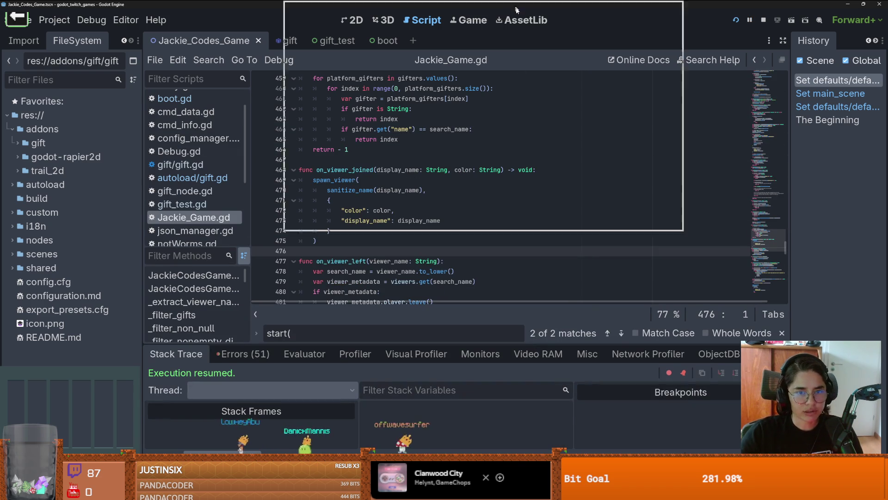
pyautogui.hotkey('alt', 'Tab')
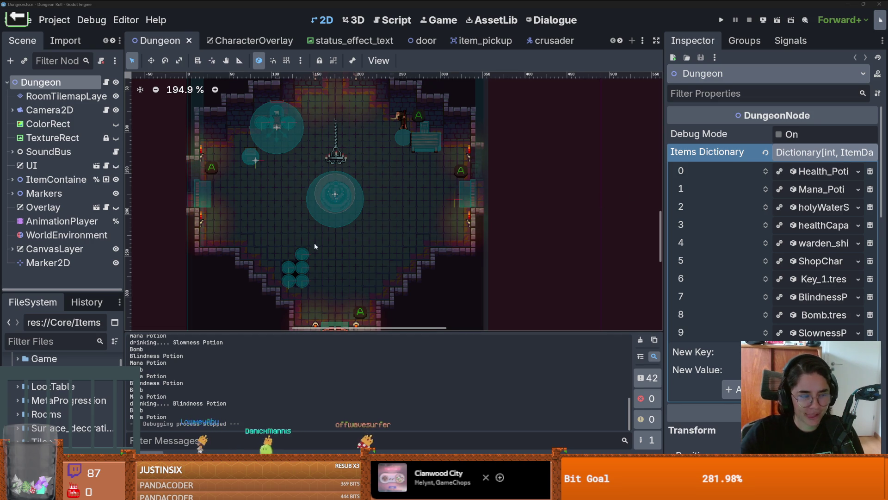
# Step: Pan and zoom the 2D viewport to look over the dungeon room
pyautogui.moveTo(315, 243); pyautogui.dragTo(361, 231)
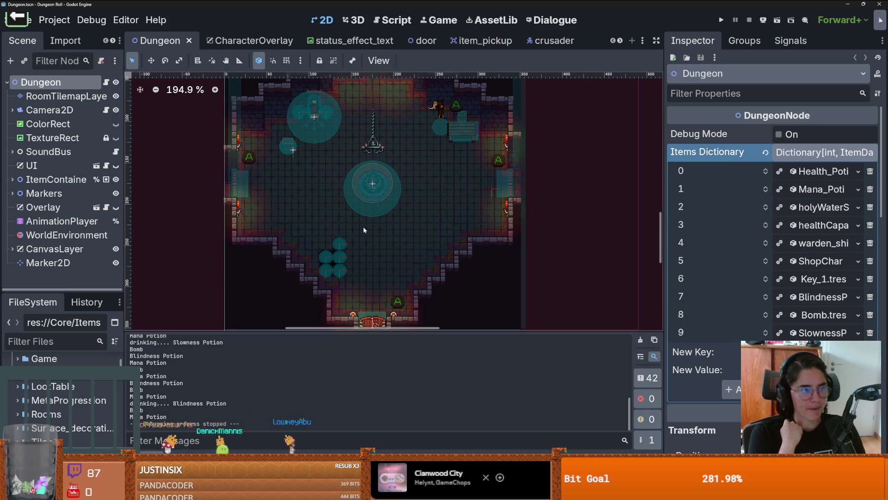
pyautogui.hscroll(-3, 366, 221)
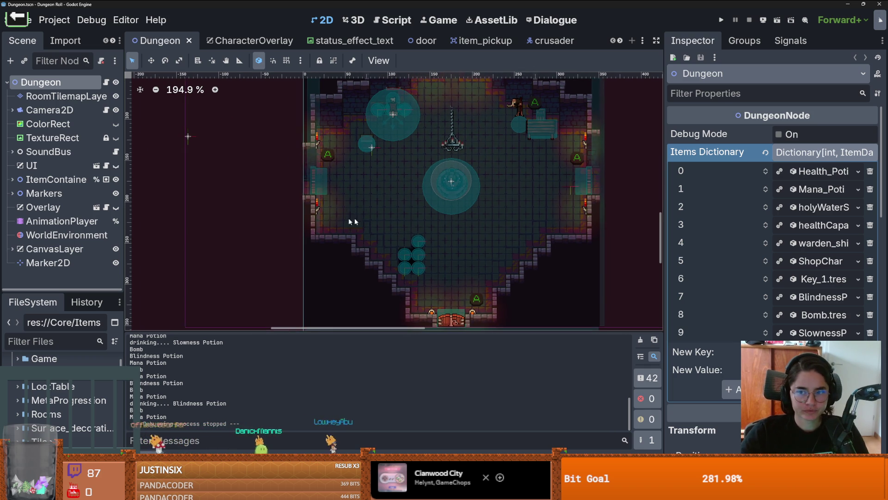
pyautogui.scroll(1, 429, 238)
pyautogui.hscroll(3, 343, 233)
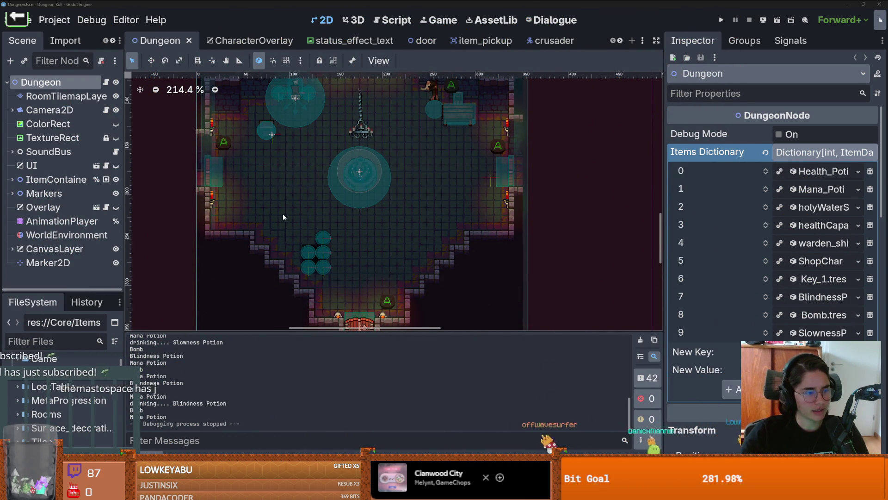
pyautogui.scroll(-2, 285, 184)
pyautogui.scroll(1, 304, 187)
pyautogui.scroll(2, 306, 187)
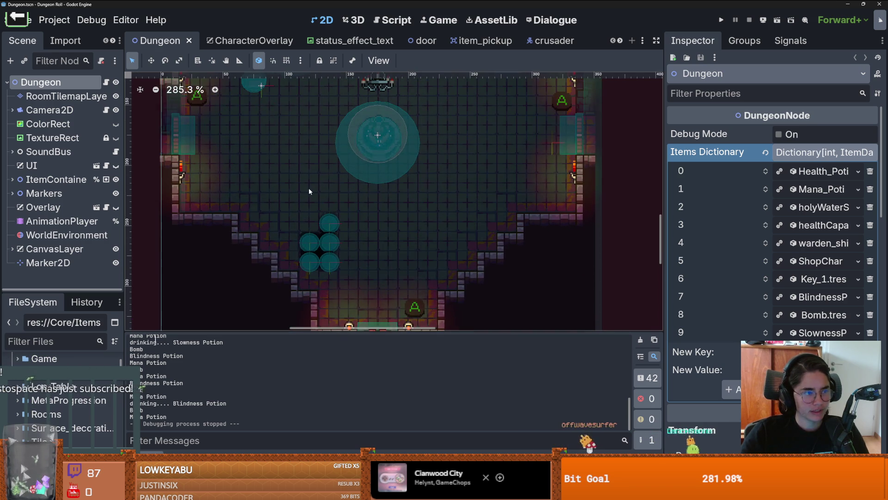
# Step: Save the Dungeon scene with Ctrl+S, repeating the save several times
pyautogui.hotkey('ctrl', 's')
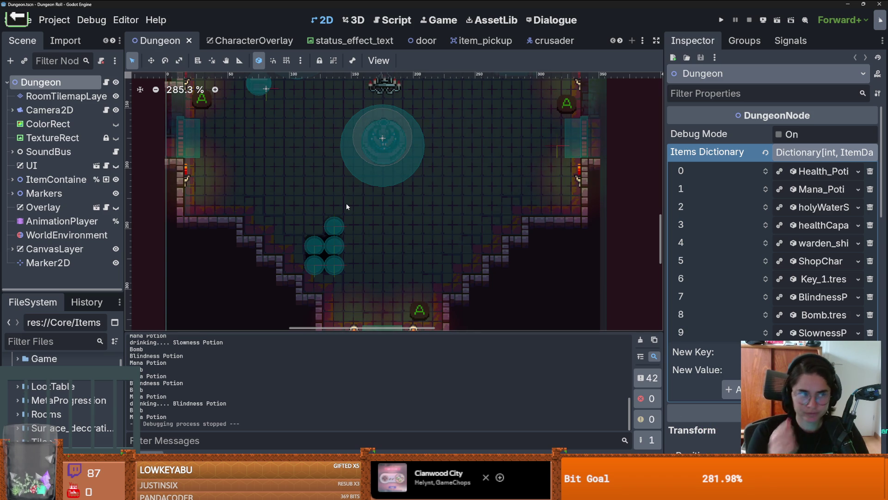
pyautogui.scroll(3, 364, 206)
pyautogui.hotkey('ctrl', 's')
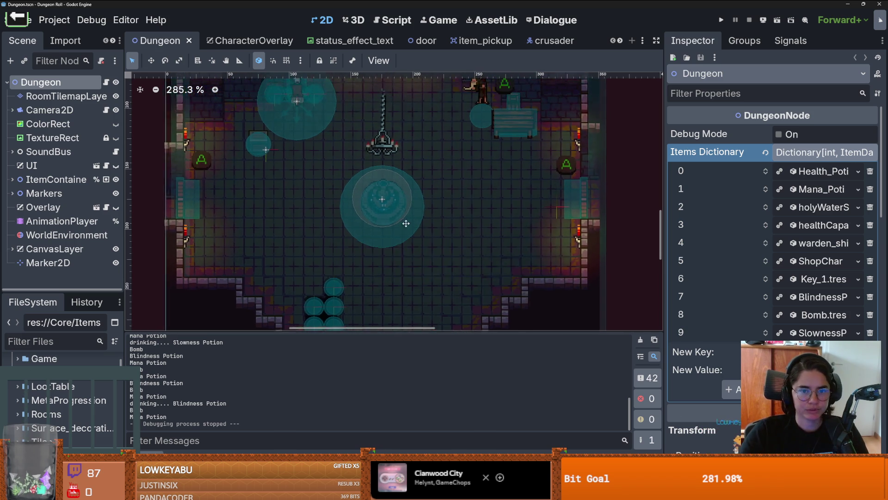
pyautogui.scroll(1, 406, 222)
pyautogui.hotkey('ctrl', 's')
pyautogui.scroll(1, 487, 253)
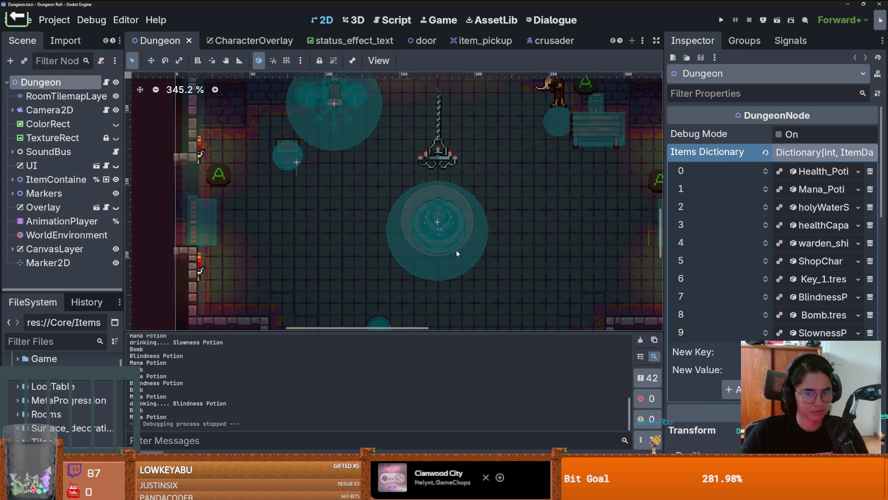
pyautogui.hotkey('ctrl', 's')
pyautogui.scroll(1, 412, 248)
pyautogui.scroll(1, 404, 241)
# Step: Drag the Scene/FileSystem splitter upward to enlarge the project file list
pyautogui.scroll(-1, 444, 234)
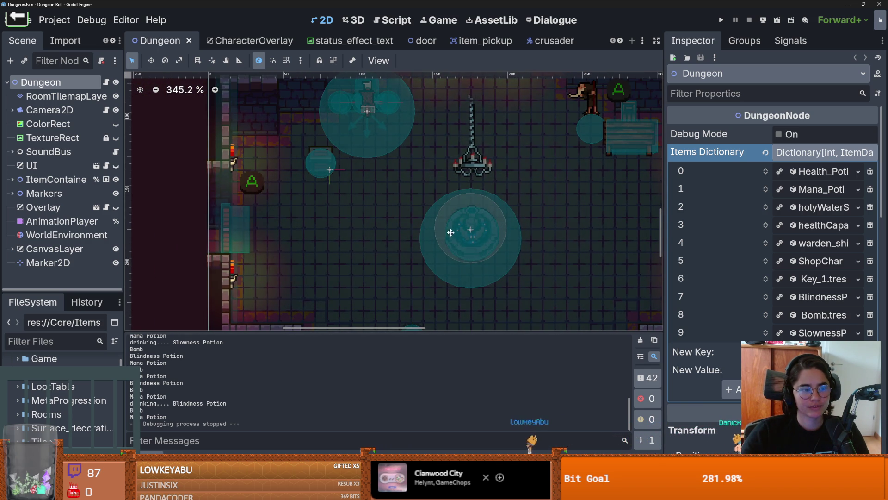
pyautogui.scroll(-3, 445, 233)
pyautogui.scroll(-5, 441, 239)
pyautogui.scroll(1, 434, 242)
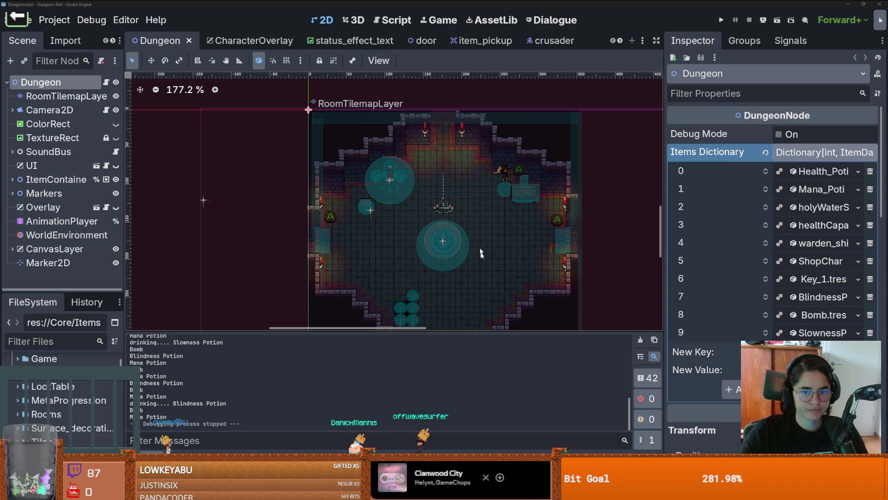
pyautogui.scroll(-2, 440, 250)
pyautogui.scroll(2, 482, 227)
pyautogui.scroll(1, 488, 227)
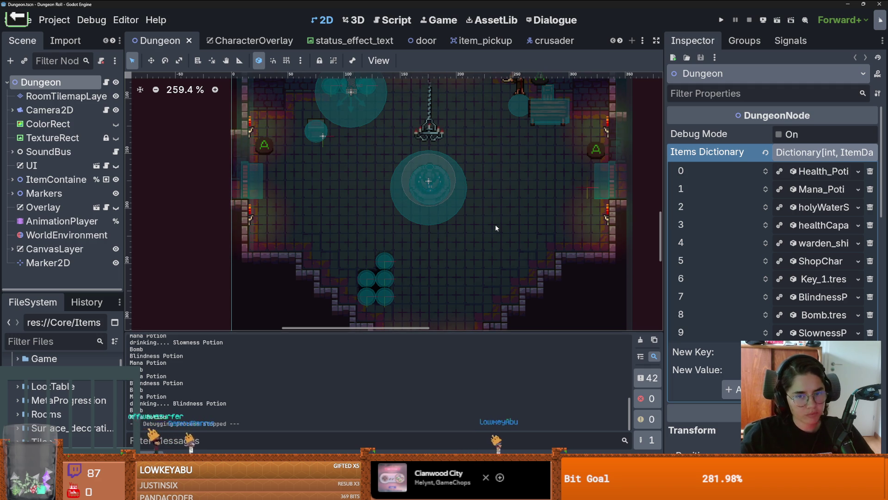
pyautogui.scroll(-2, 442, 208)
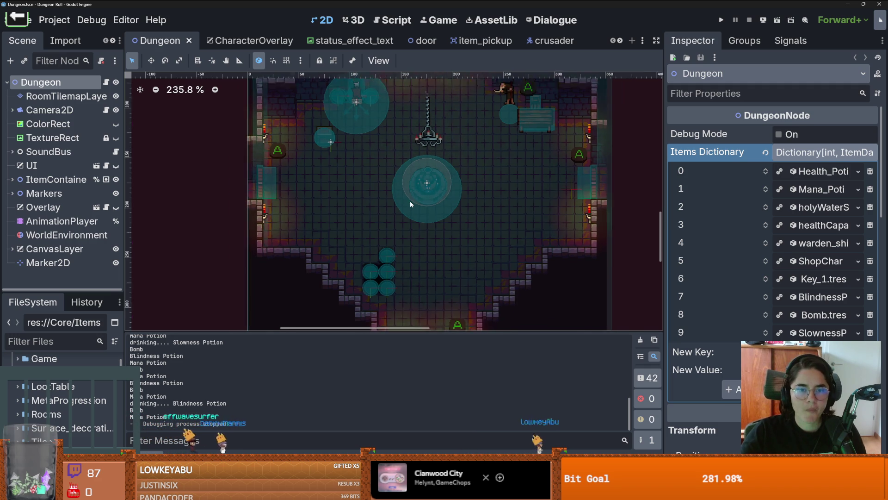
pyautogui.moveTo(79, 291); pyautogui.dragTo(79, 160)
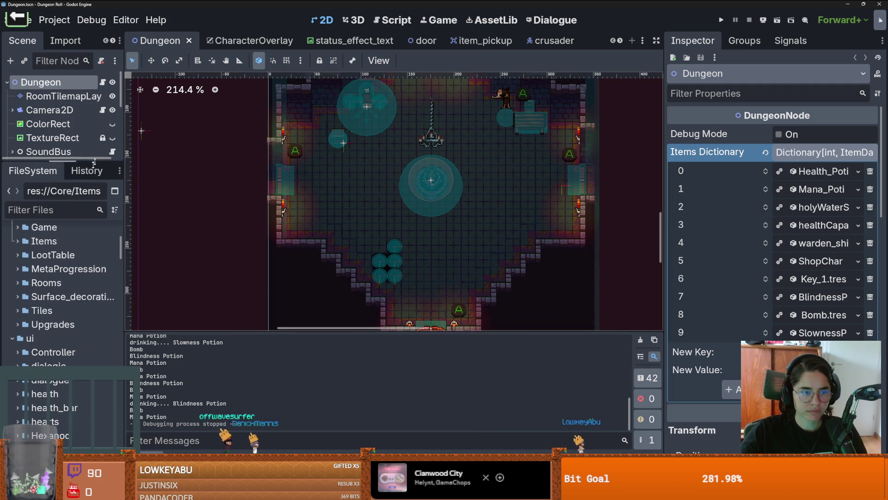
# Step: Filter the files for 'bomb', select bomb_2.tres and start renaming it to bomb_explode_everything
pyautogui.click(56, 210)
pyautogui.write('bom')
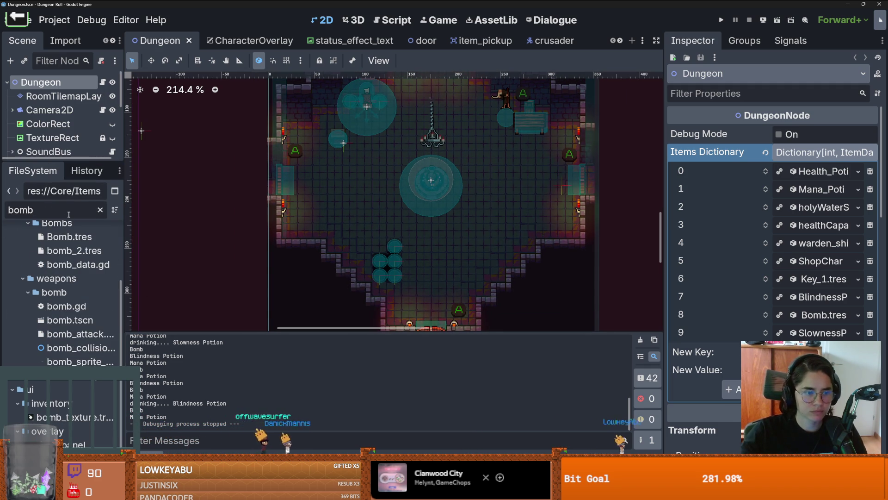
pyautogui.write('b')
pyautogui.click(31, 329)
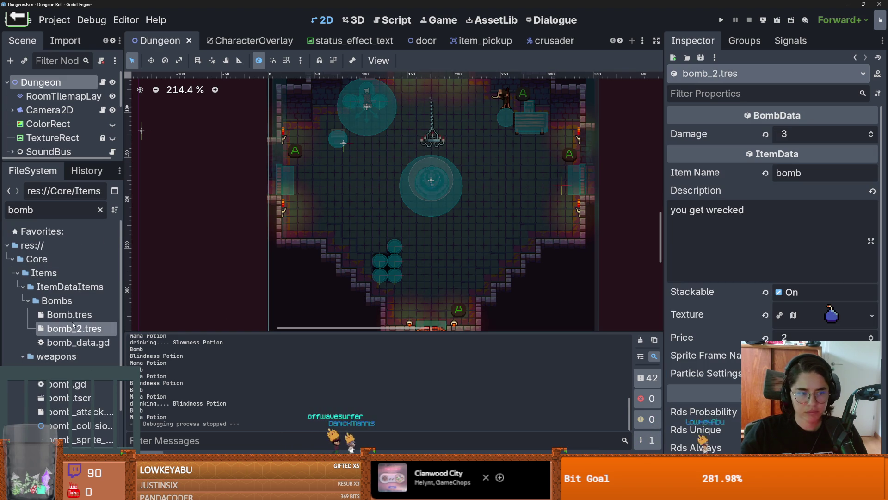
pyautogui.rightClick(85, 329)
pyautogui.click(109, 359)
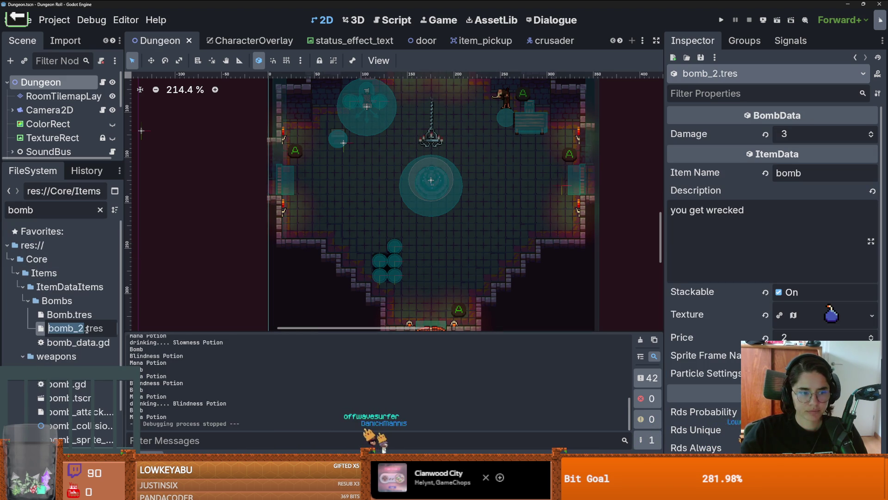
pyautogui.write('ecplo')
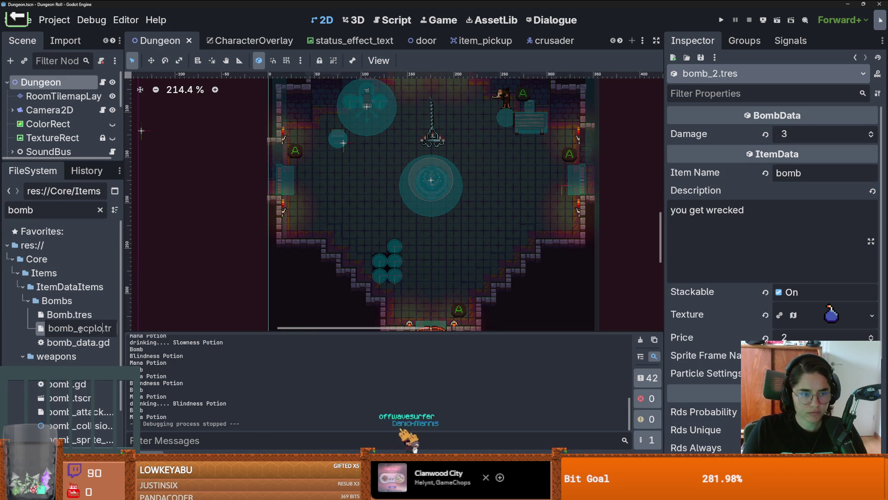
pyautogui.write('de')
pyautogui.write('ode_everyt')
pyautogui.write('hing')
# Step: Confirm the name bomb_explode_everything.tres and set its Item Name to Explode Crates
pyautogui.press('Return')
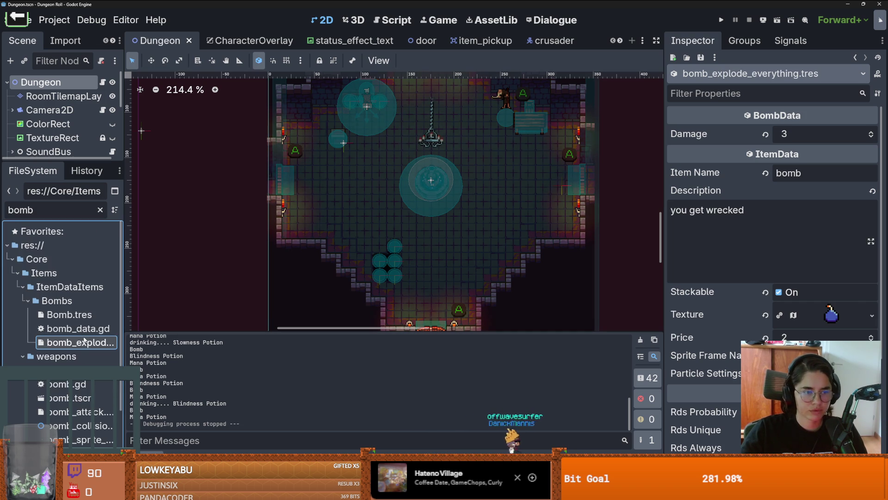
pyautogui.doubleClick(812, 166)
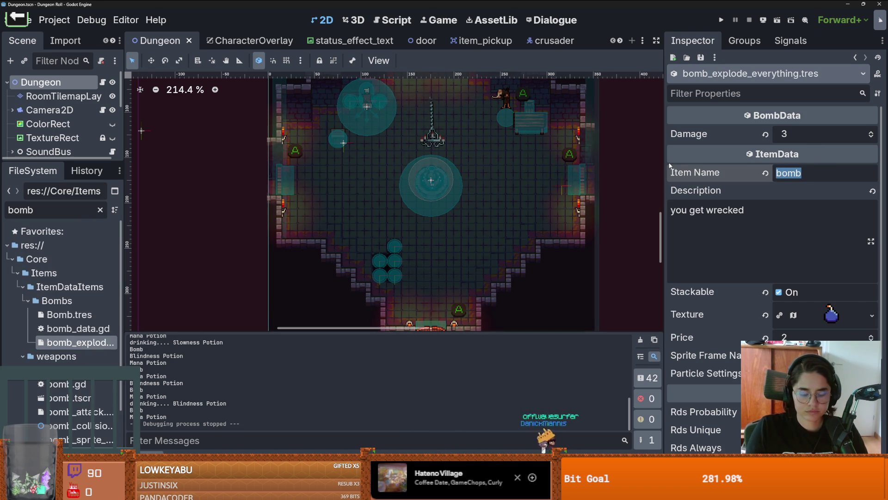
pyautogui.write('Ecp')
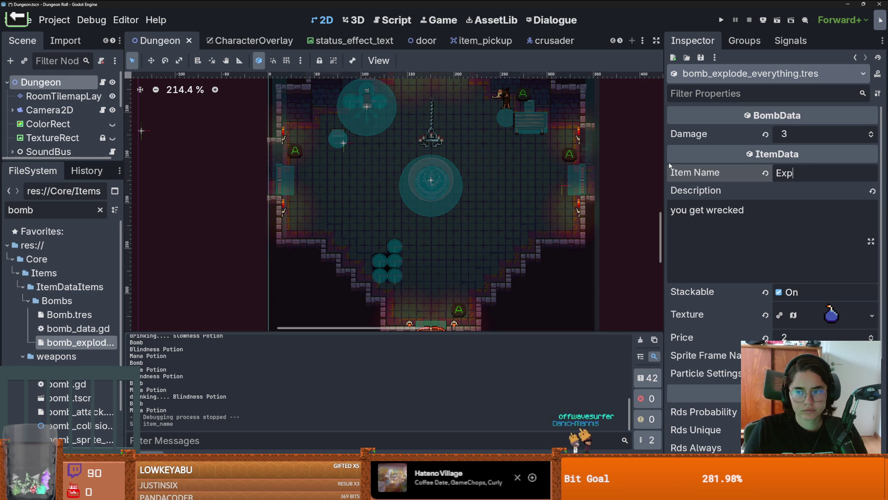
pyautogui.write(' Crates')
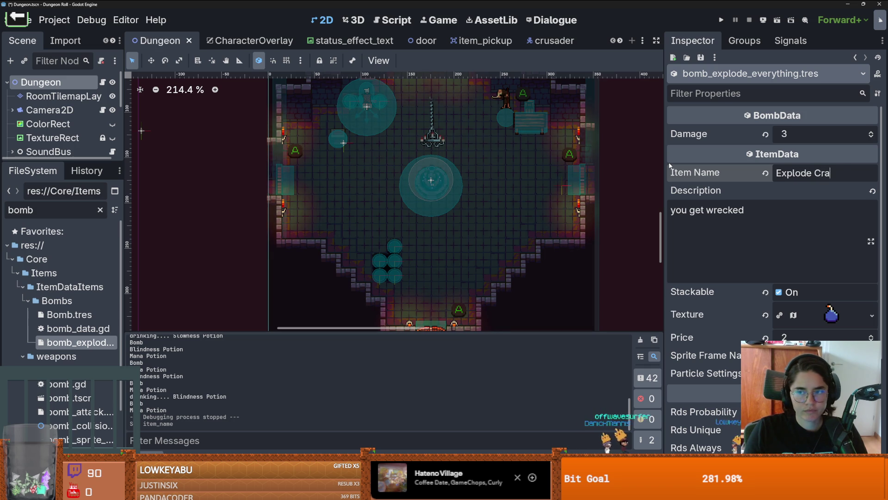
pyautogui.click(832, 315)
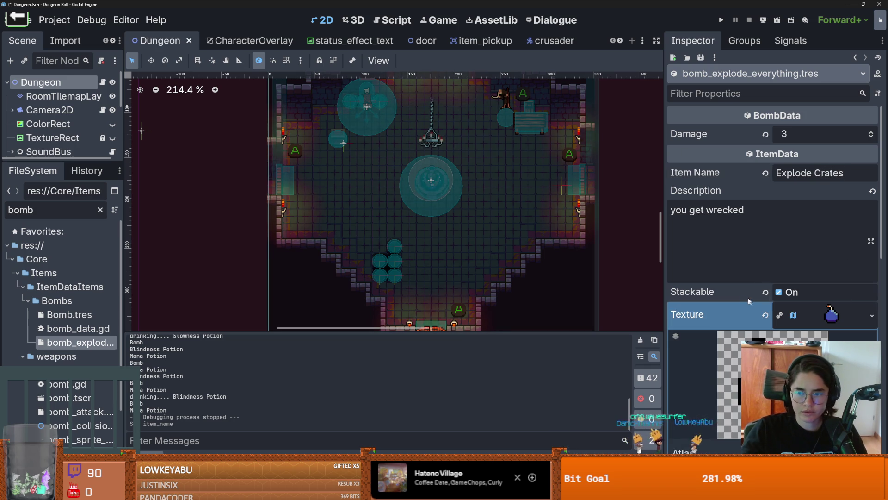
# Step: Expand the bomb's AtlasTexture and tick Local to Scene
pyautogui.click(871, 228)
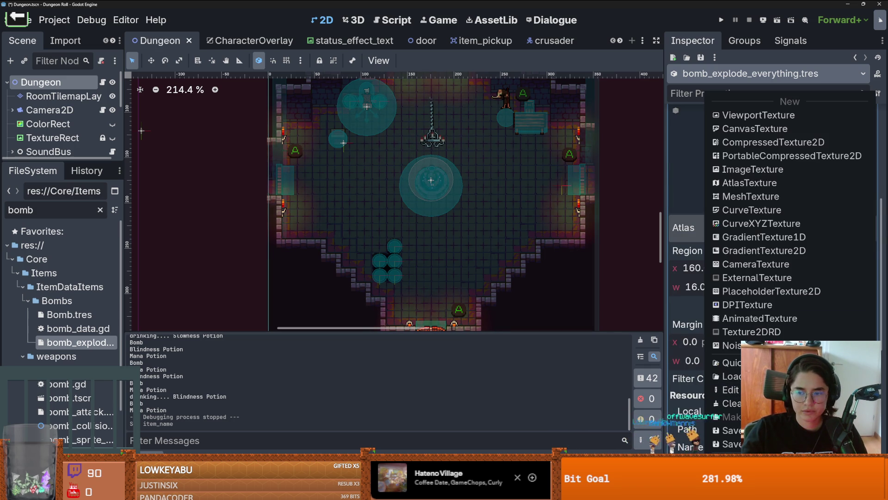
pyautogui.click(692, 417)
pyautogui.press('Escape')
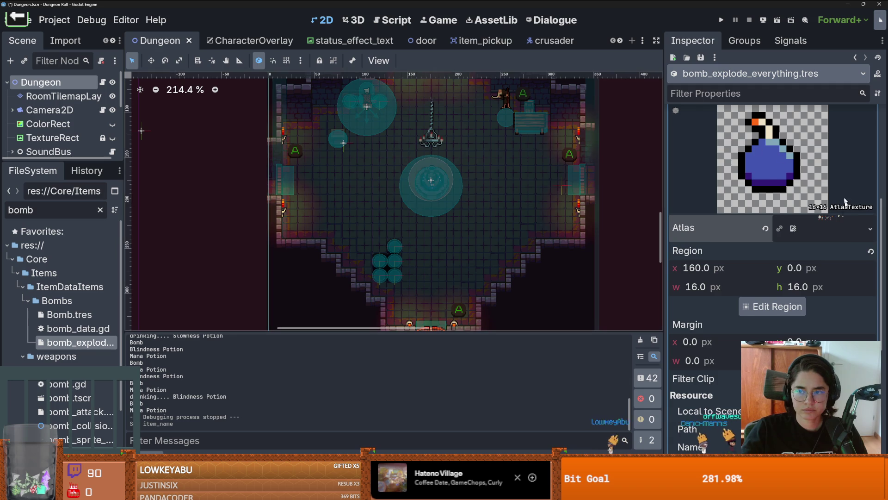
pyautogui.click(871, 228)
pyautogui.click(719, 447)
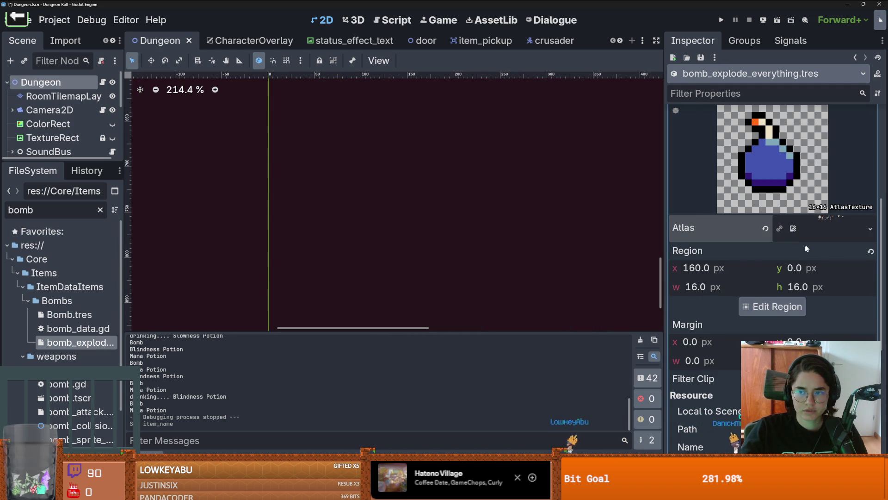
pyautogui.click(814, 232)
pyautogui.moveTo(830, 276)
pyautogui.mouseDown()
pyautogui.moveTo(872, 276)
pyautogui.moveTo(795, 277)
pyautogui.mouseUp()
pyautogui.click(828, 276)
pyautogui.doubleClick(827, 277)
pyautogui.scroll(-4, 831, 282)
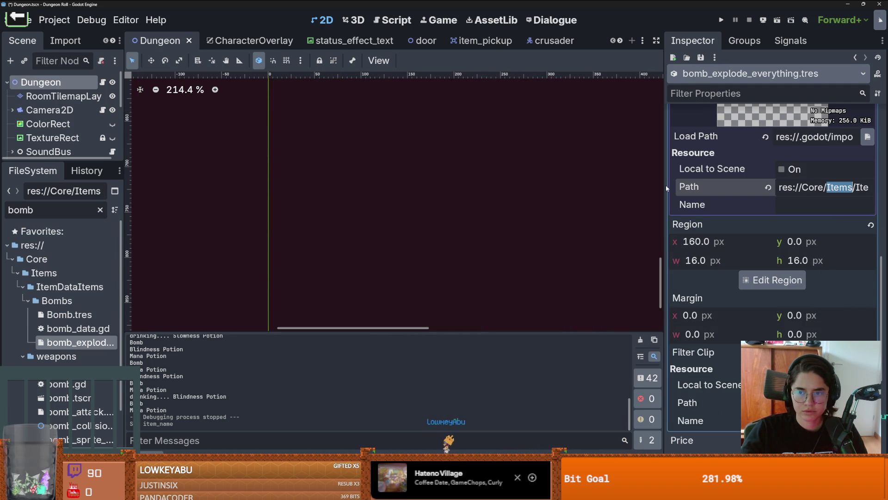
pyautogui.moveTo(665, 188); pyautogui.dragTo(525, 187)
pyautogui.click(711, 168)
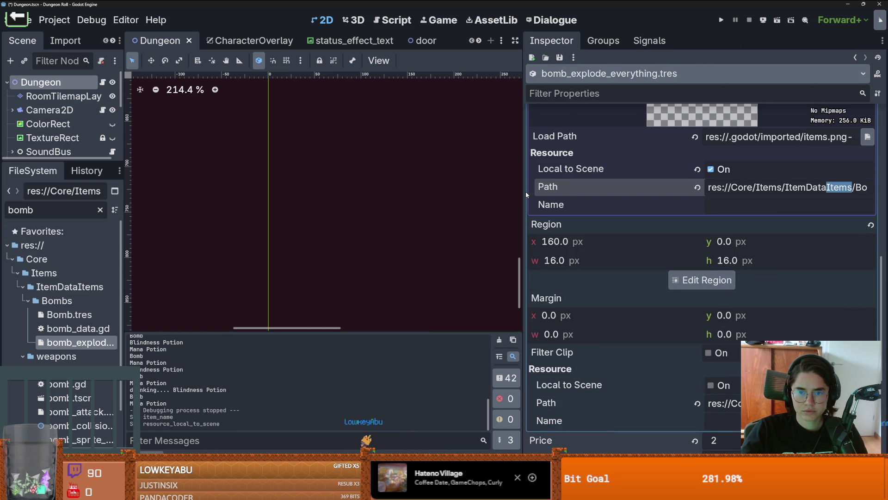
# Step: Review the atlas texture's resource path and texture options without changing them
pyautogui.moveTo(523, 192); pyautogui.dragTo(376, 151)
pyautogui.moveTo(798, 187)
pyautogui.mouseDown()
pyautogui.moveTo(671, 187)
pyautogui.moveTo(872, 187)
pyautogui.moveTo(623, 183)
pyautogui.mouseUp()
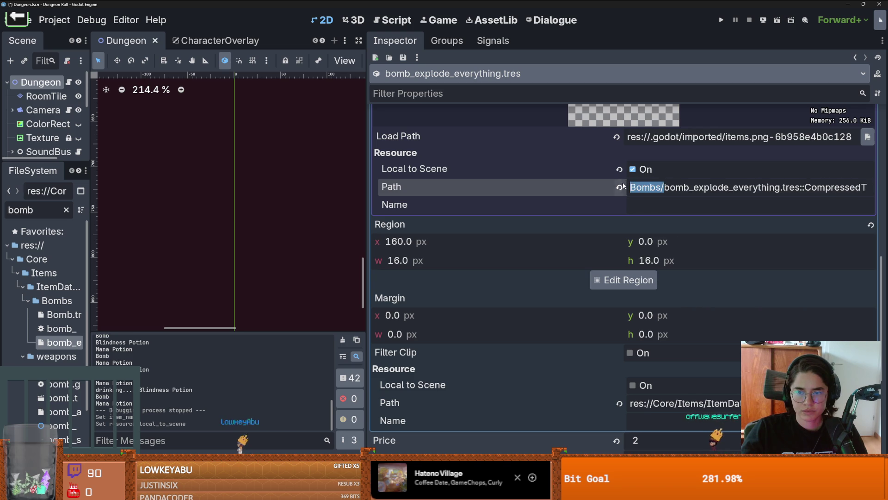
pyautogui.scroll(5, 755, 209)
pyautogui.click(871, 185)
pyautogui.press('Escape')
pyautogui.scroll(3, 871, 185)
pyautogui.click(872, 183)
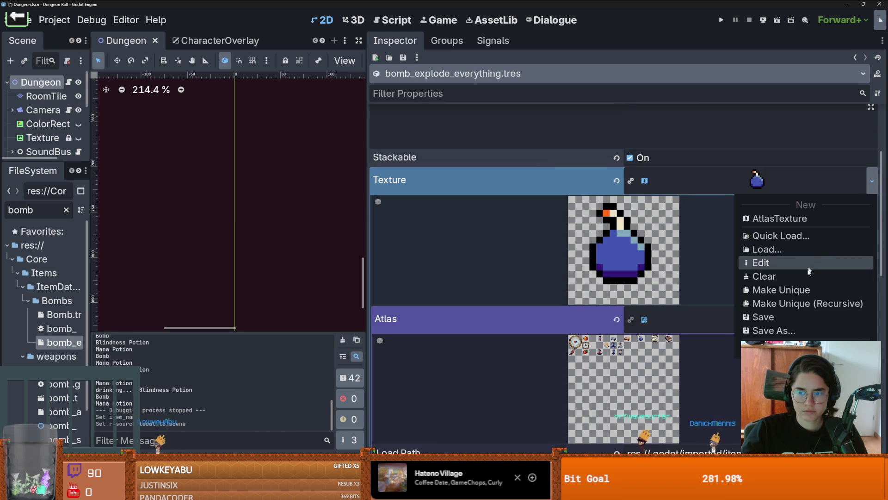
pyautogui.press('Escape')
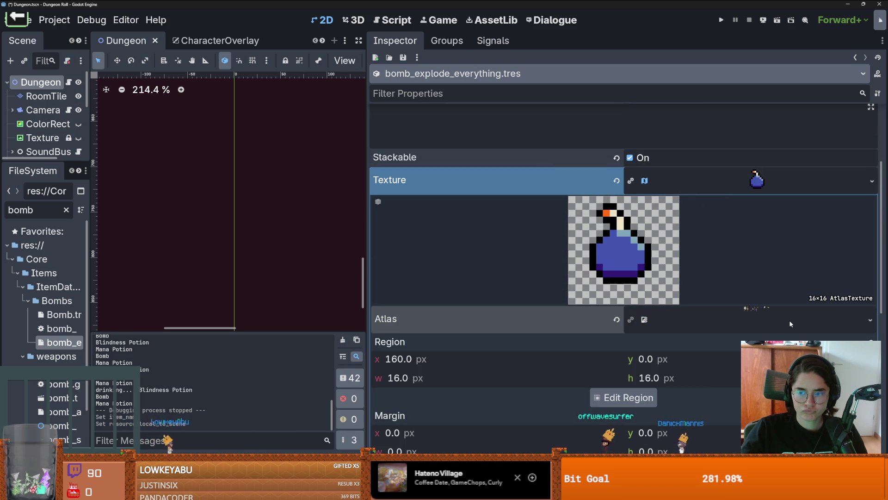
pyautogui.scroll(-2, 790, 324)
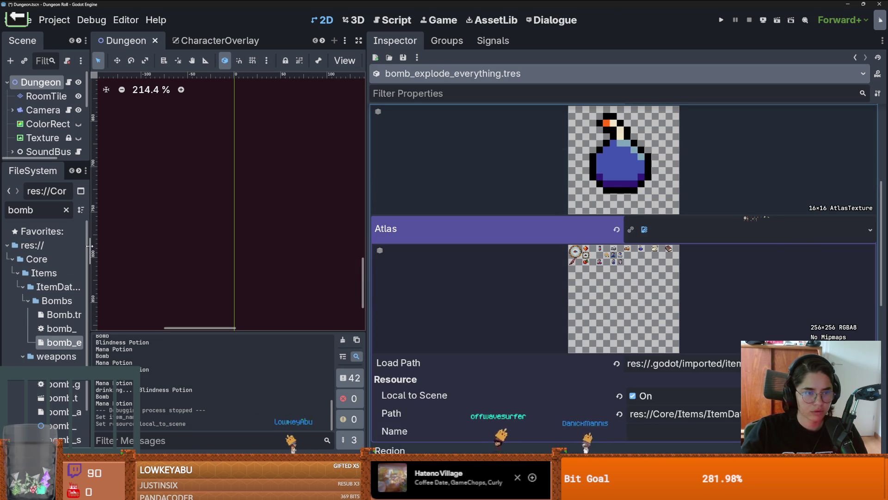
# Step: Filter files for 'items' and open the items.png sprite sheet in the external image editor
pyautogui.moveTo(89, 245); pyautogui.dragTo(234, 245)
pyautogui.doubleClick(68, 211)
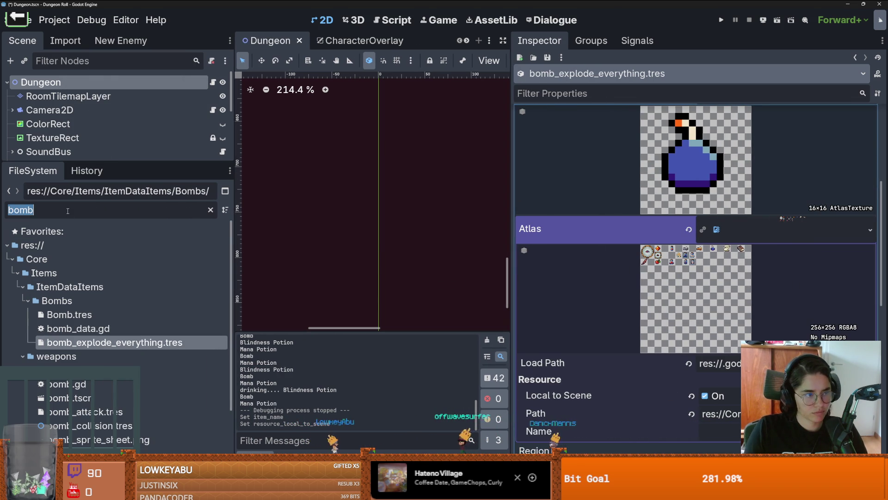
pyautogui.write('items')
pyautogui.scroll(-5, 112, 301)
pyautogui.doubleClick(112, 362)
pyautogui.click(103, 351)
pyautogui.doubleClick(101, 351)
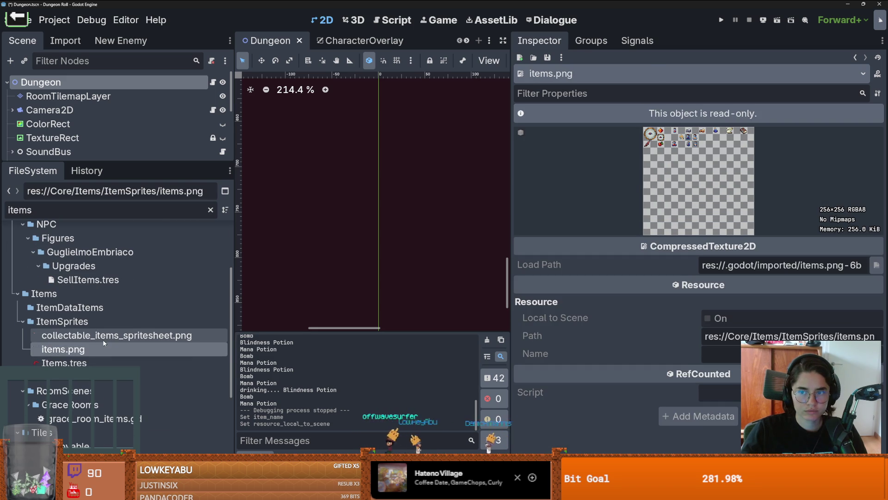
pyautogui.rightClick(94, 351)
pyautogui.click(273, 284)
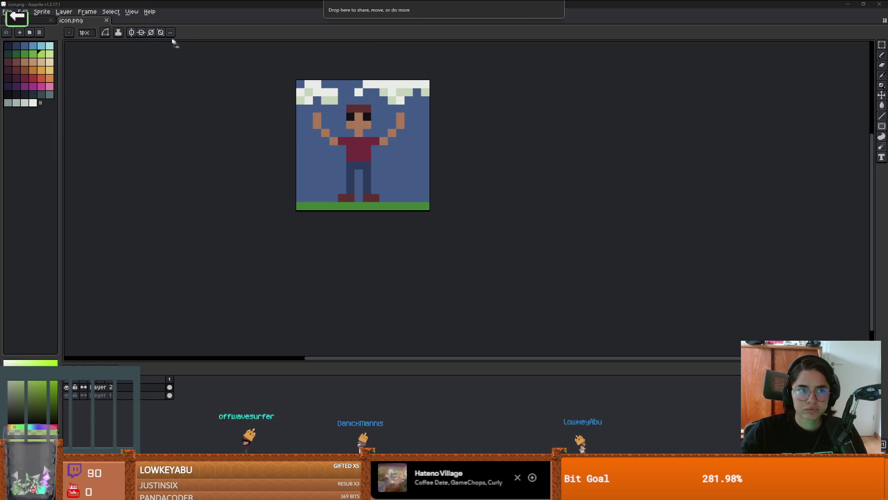
# Step: Marquee-select the blue bomb and drag copies of it into the cells below
pyautogui.scroll(3, 450, 163)
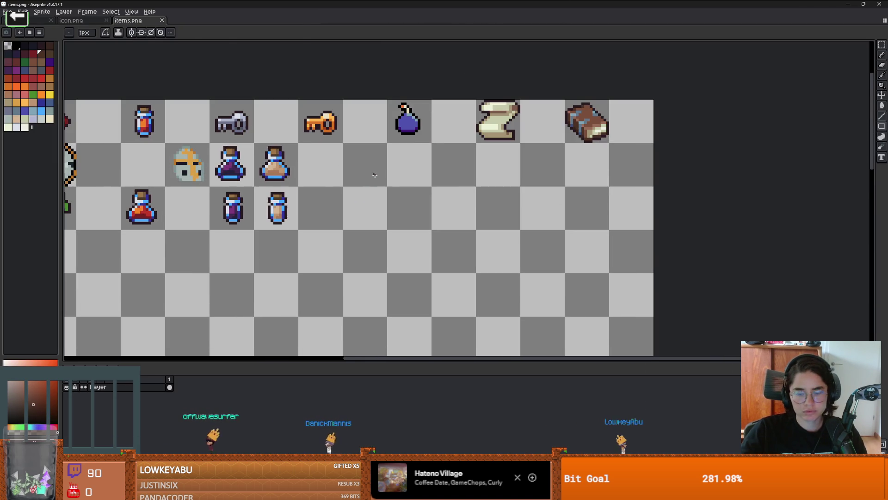
pyautogui.press('m')
pyautogui.moveTo(421, 133)
pyautogui.mouseDown()
pyautogui.moveTo(389, 102)
pyautogui.moveTo(426, 184)
pyautogui.moveTo(420, 271)
pyautogui.mouseUp()
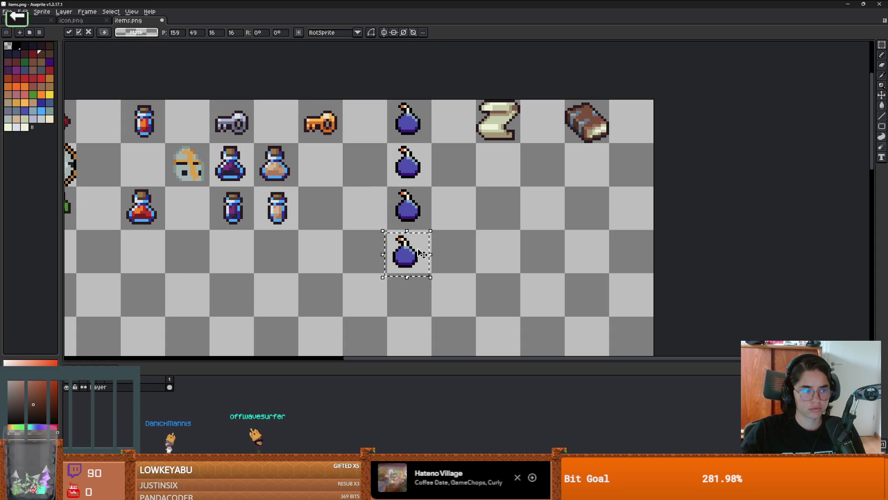
pyautogui.moveTo(422, 254); pyautogui.dragTo(424, 248)
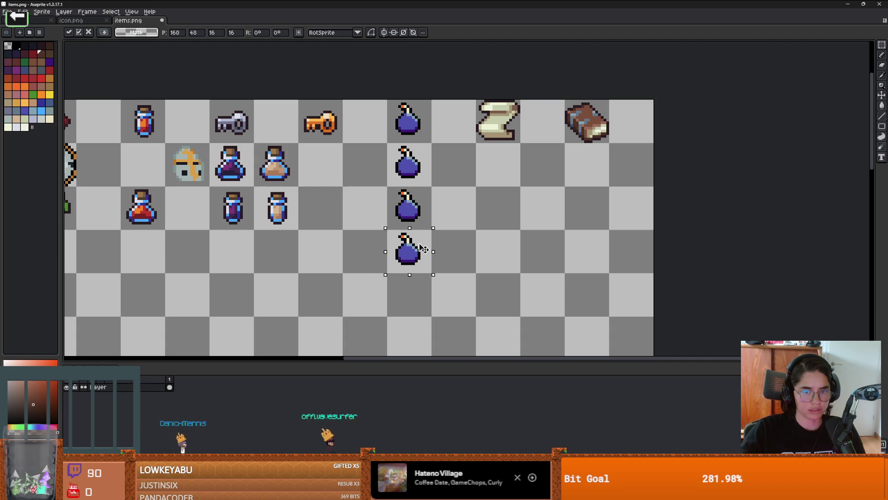
pyautogui.moveTo(414, 154); pyautogui.dragTo(413, 161)
# Step: Load a different palette preset and pick a dark red swatch for recolouring
pyautogui.click(29, 32)
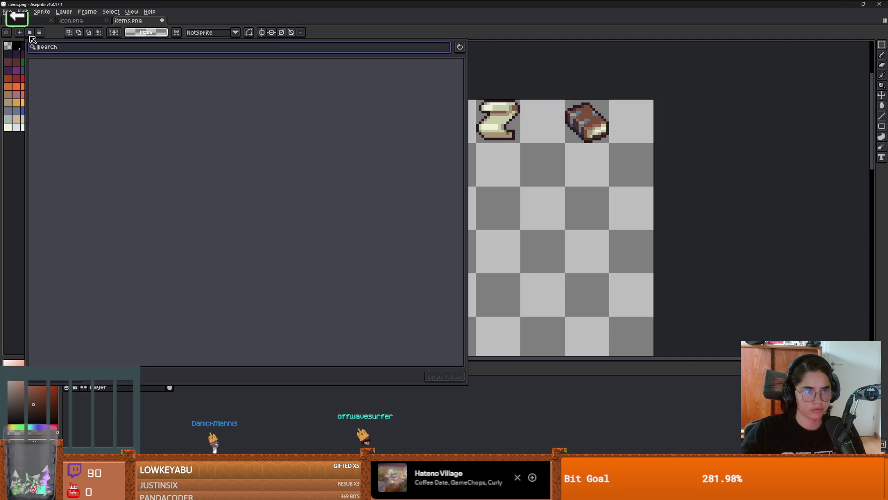
pyautogui.doubleClick(107, 147)
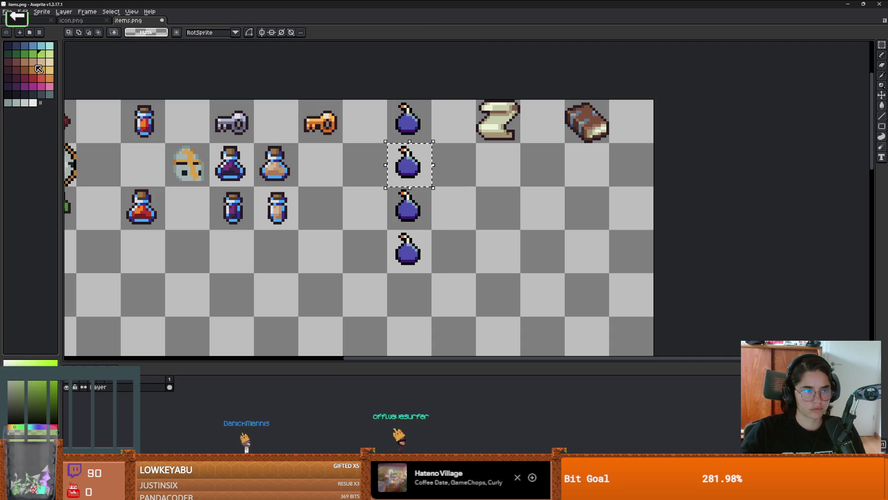
pyautogui.click(25, 77)
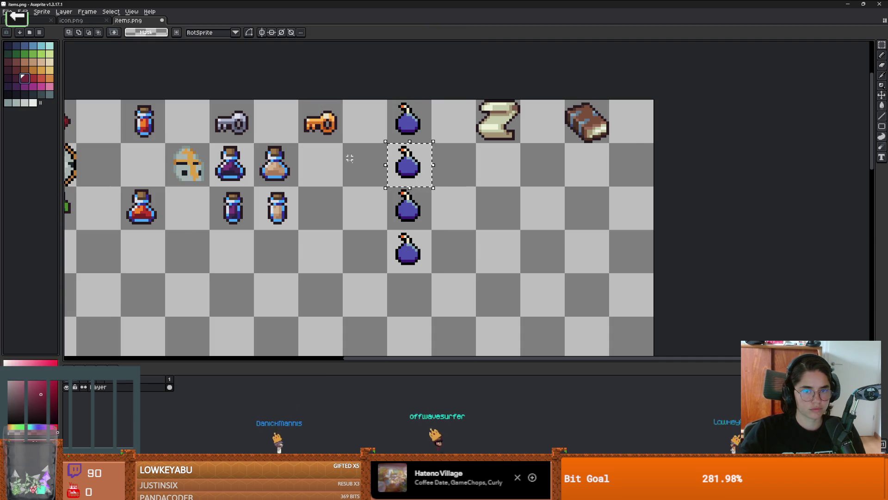
pyautogui.press('g')
pyautogui.press('+')
pyautogui.press('+')
pyautogui.click(16, 77)
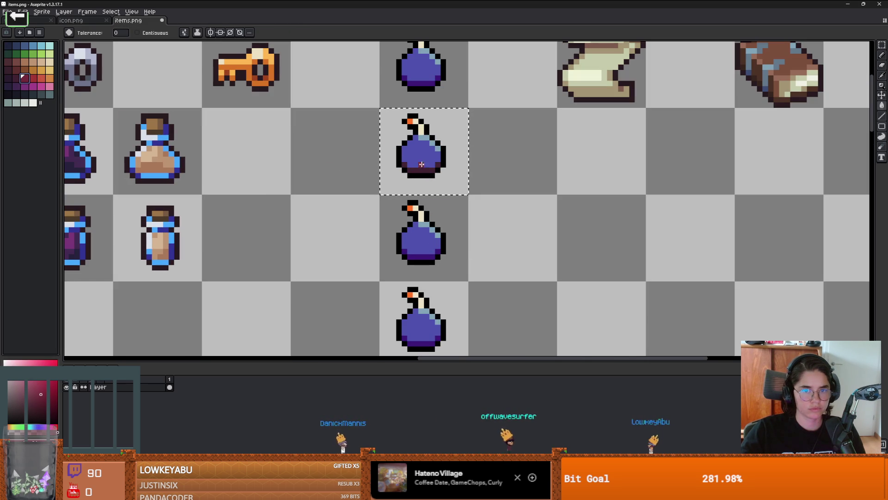
# Step: Fill the second bomb's body dark red
pyautogui.click(22, 78)
pyautogui.click(31, 78)
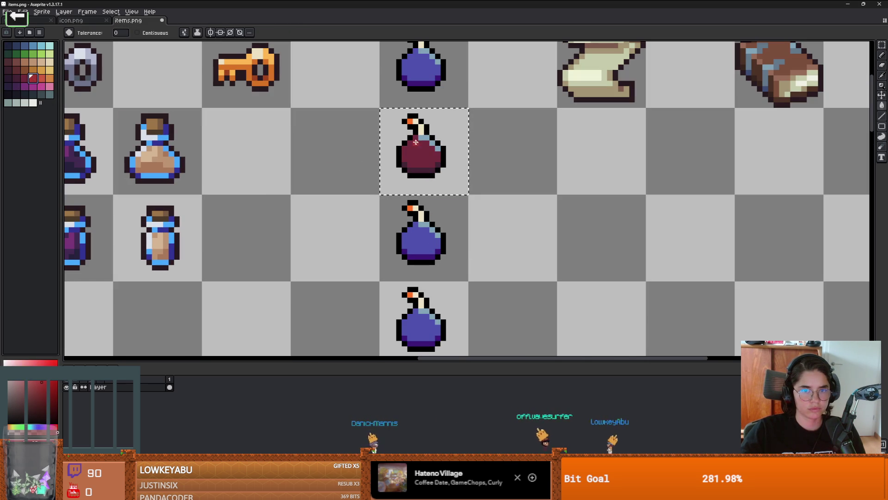
pyautogui.scroll(-3, 459, 217)
pyautogui.scroll(1, 460, 217)
# Step: Select the third bomb and fill its body and bottom band with green shades
pyautogui.press('m')
pyautogui.moveTo(417, 193); pyautogui.dragTo(471, 246)
pyautogui.click(17, 55)
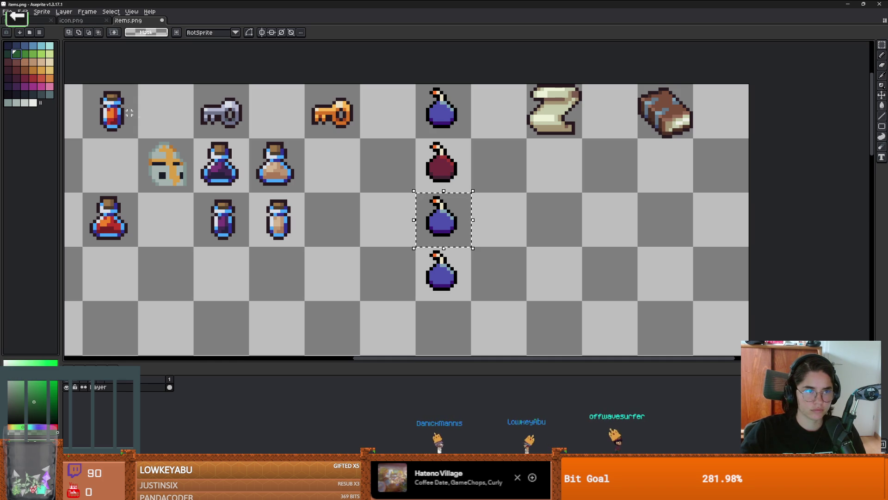
pyautogui.scroll(3, 450, 245)
pyautogui.press('g')
pyautogui.click(430, 214)
pyautogui.click(24, 54)
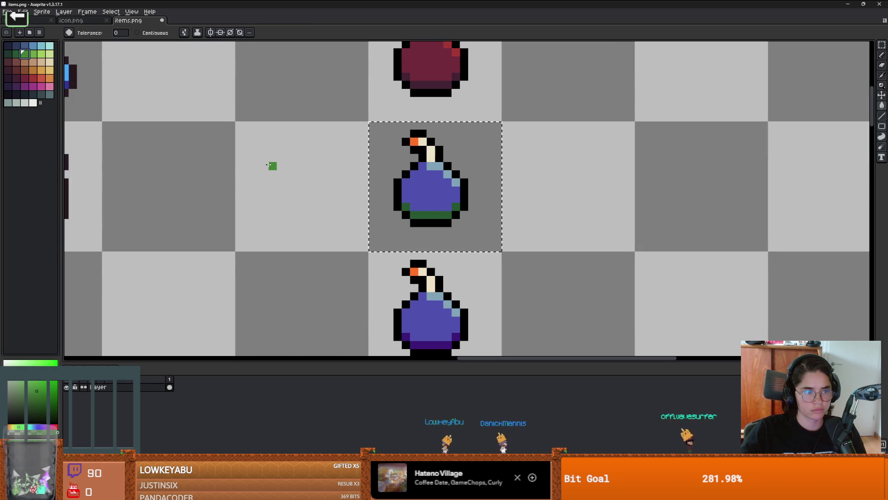
pyautogui.click(447, 197)
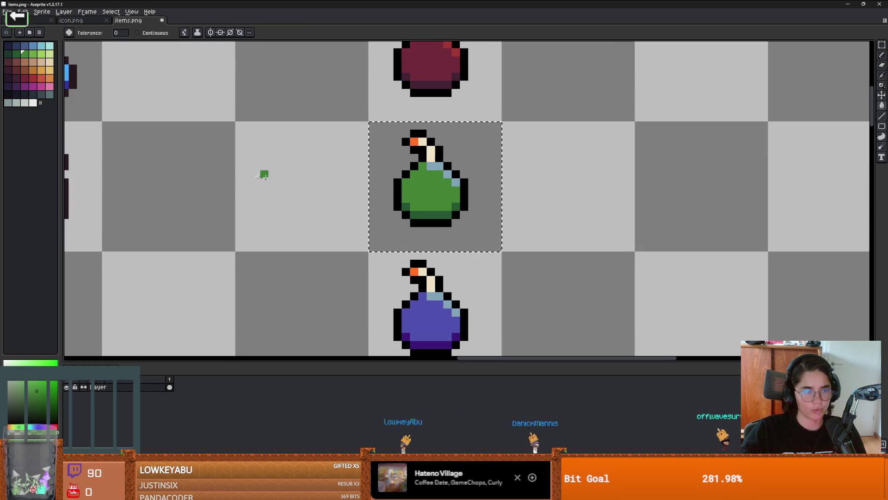
pyautogui.click(35, 54)
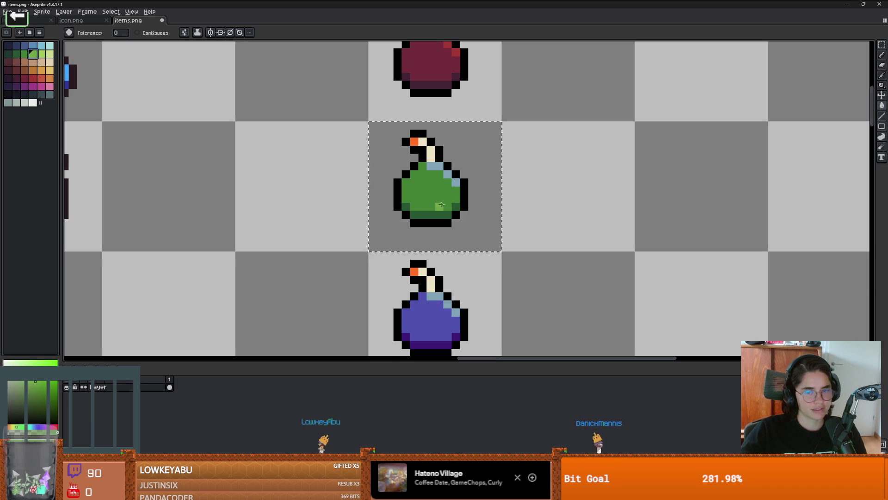
pyautogui.scroll(-4, 453, 174)
pyautogui.scroll(1, 459, 175)
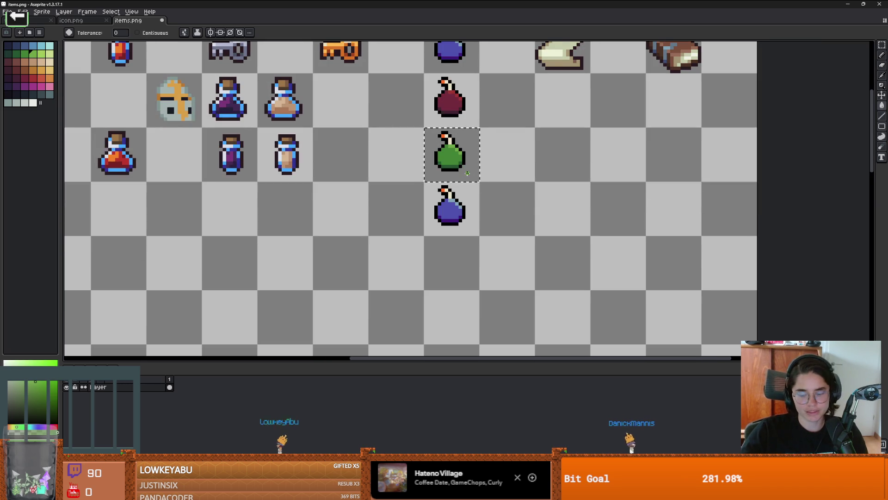
# Step: Fill the fourth bomb dark purple, then switch back to Godot
pyautogui.press('m')
pyautogui.click(468, 197)
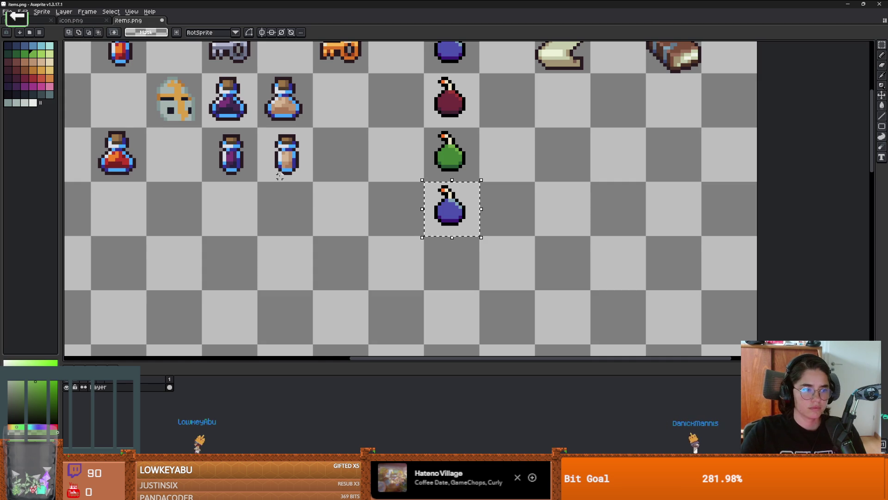
pyautogui.click(14, 86)
pyautogui.scroll(3, 489, 244)
pyautogui.press('g')
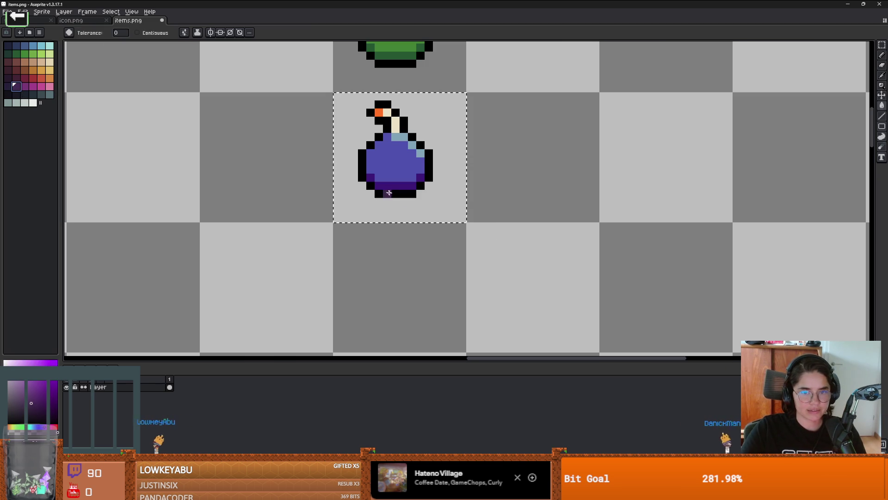
pyautogui.click(25, 86)
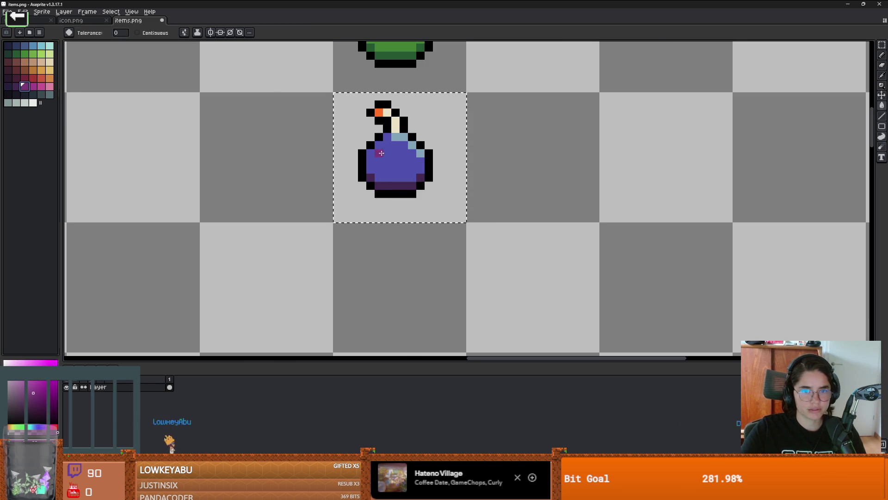
pyautogui.click(393, 160)
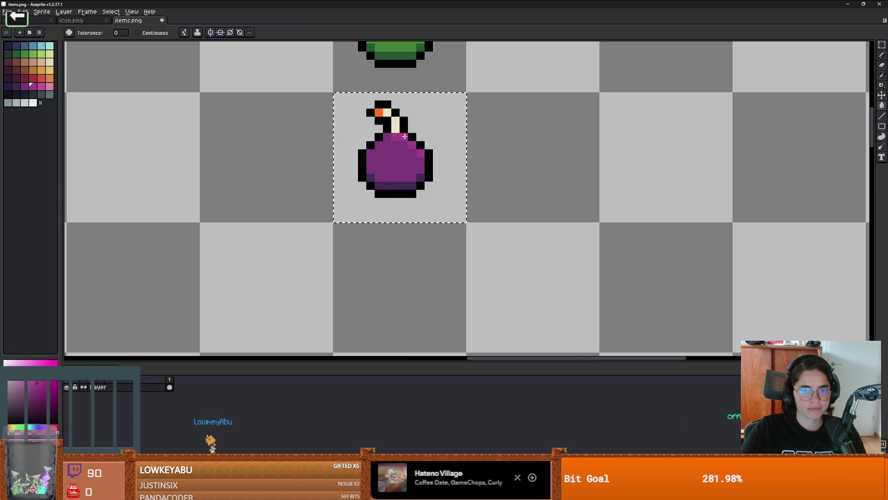
pyautogui.scroll(-3, 503, 107)
pyautogui.scroll(-2, 503, 107)
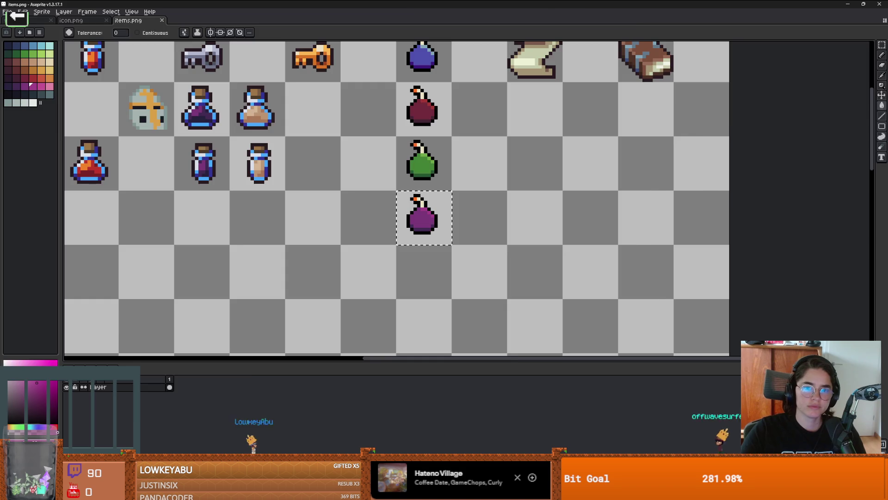
pyautogui.hotkey('alt', 'Tab')
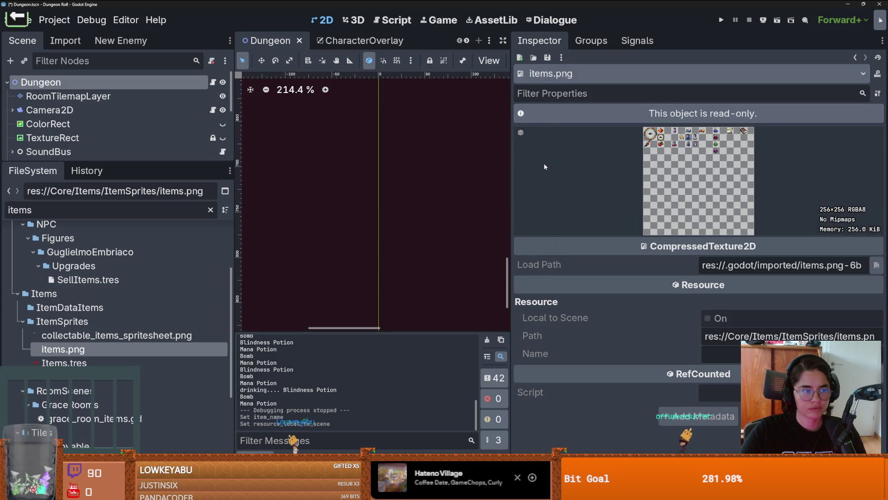
# Step: Widen the canvas, clear the 'items' file filter, and collapse the ItemSprites and Items folders
pyautogui.moveTo(512, 184); pyautogui.dragTo(754, 184)
pyautogui.scroll(-3, 464, 165)
pyautogui.scroll(-2, 464, 165)
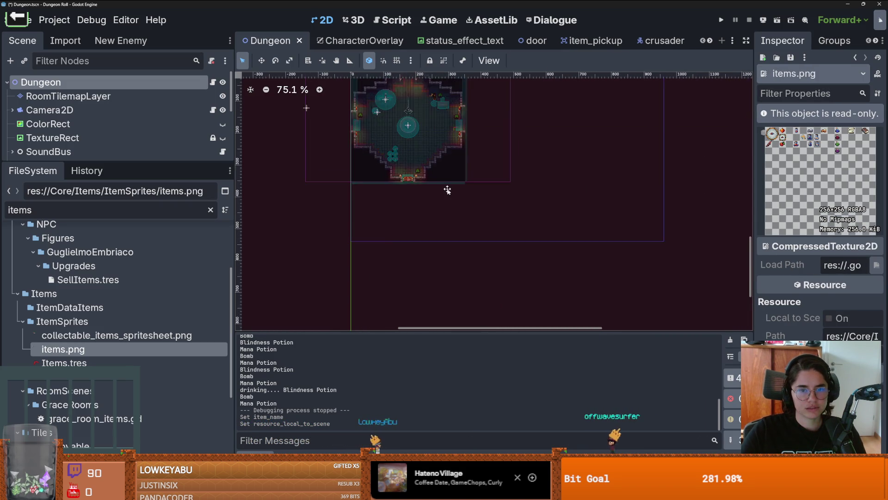
pyautogui.scroll(3, 447, 188)
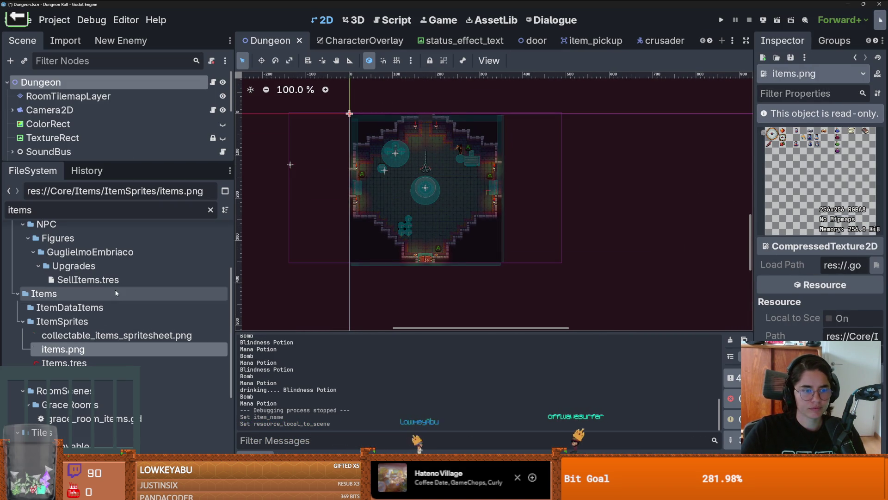
pyautogui.click(81, 216)
pyautogui.press('BackSpace')
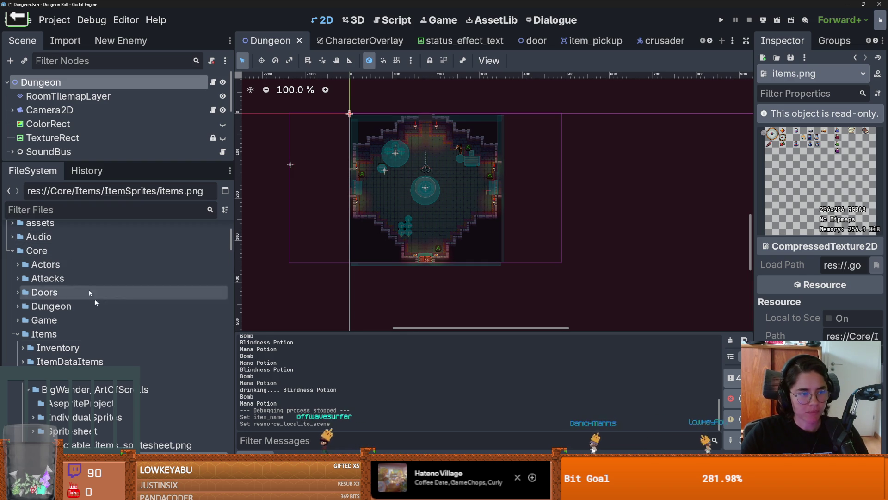
pyautogui.click(23, 375)
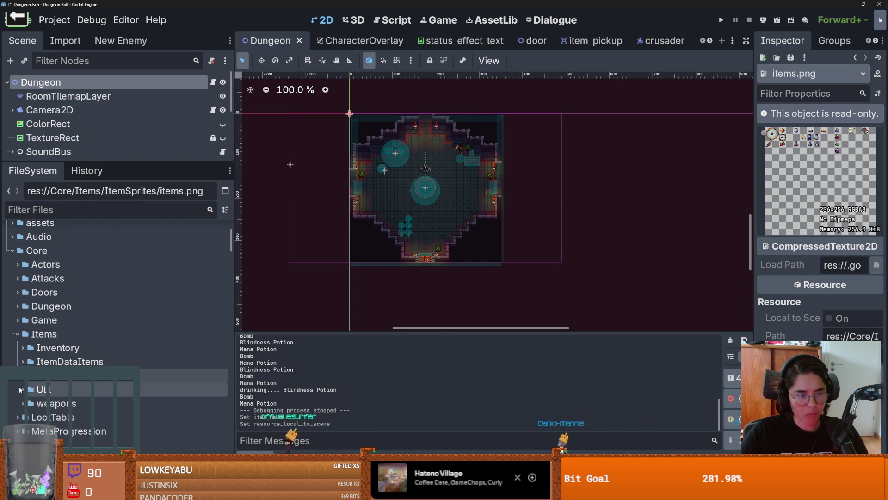
pyautogui.doubleClick(44, 334)
pyautogui.scroll(-3, 95, 354)
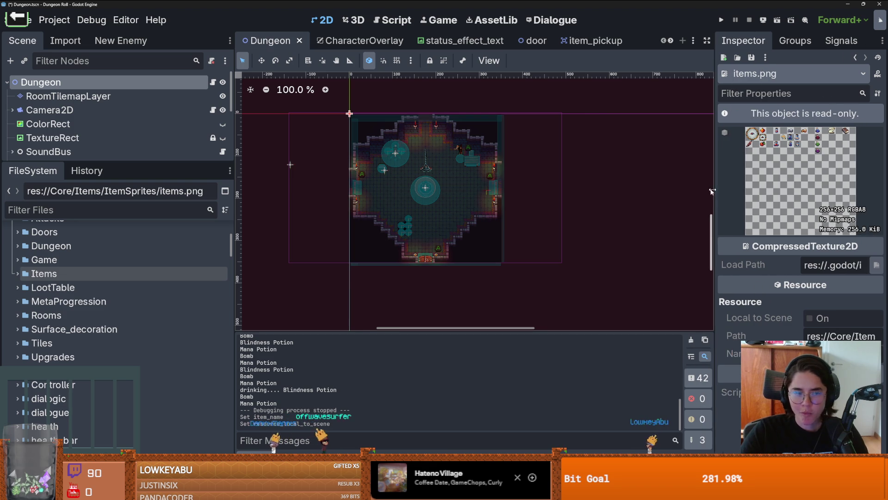
pyautogui.moveTo(158, 161)
pyautogui.mouseDown()
pyautogui.moveTo(158, 252)
pyautogui.moveTo(120, 313)
pyautogui.moveTo(120, 153)
pyautogui.mouseUp()
pyautogui.scroll(5, 426, 195)
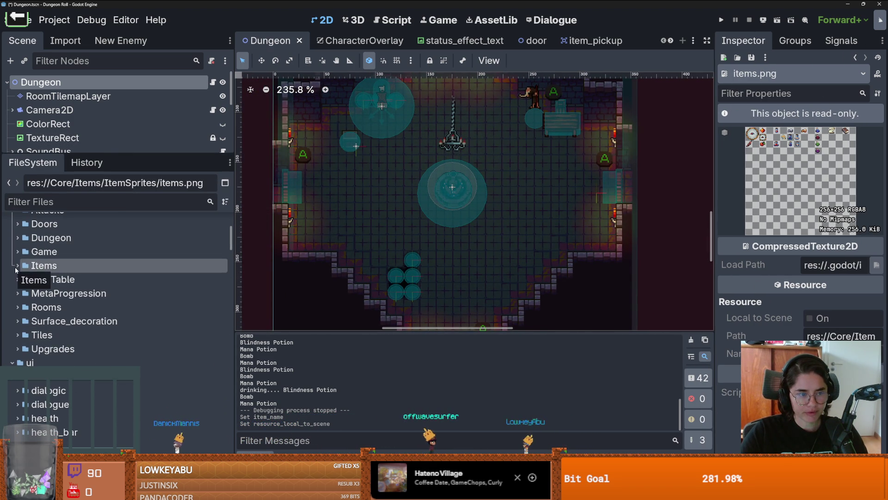
# Step: Filter for 'bomb', open bomb_explode_everything.tres, give it a New AtlasTexture and save
pyautogui.click(100, 204)
pyautogui.write('bomb')
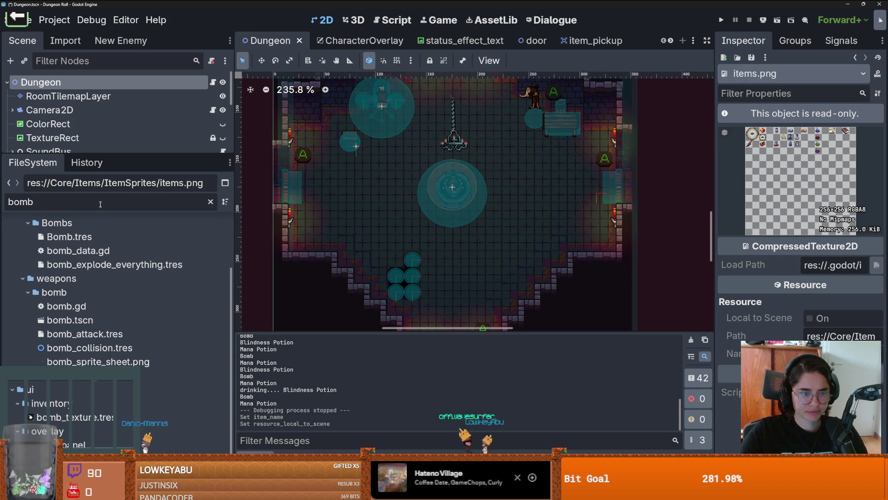
pyautogui.click(97, 267)
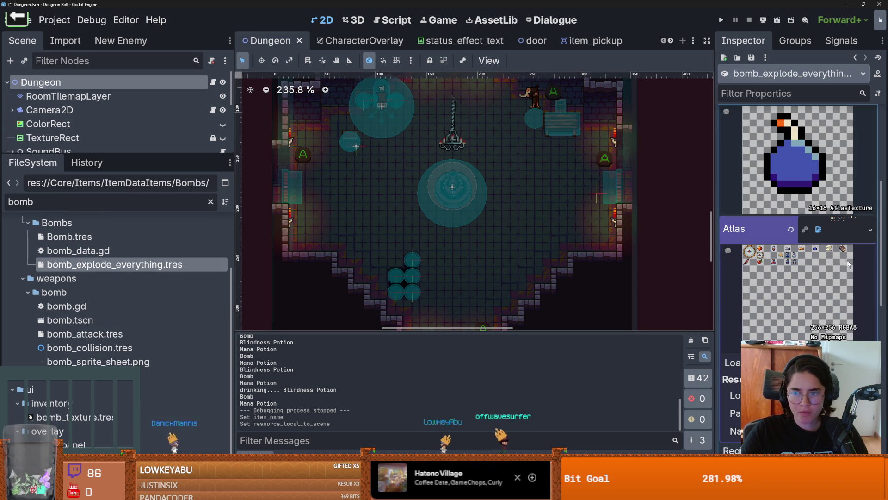
pyautogui.click(874, 233)
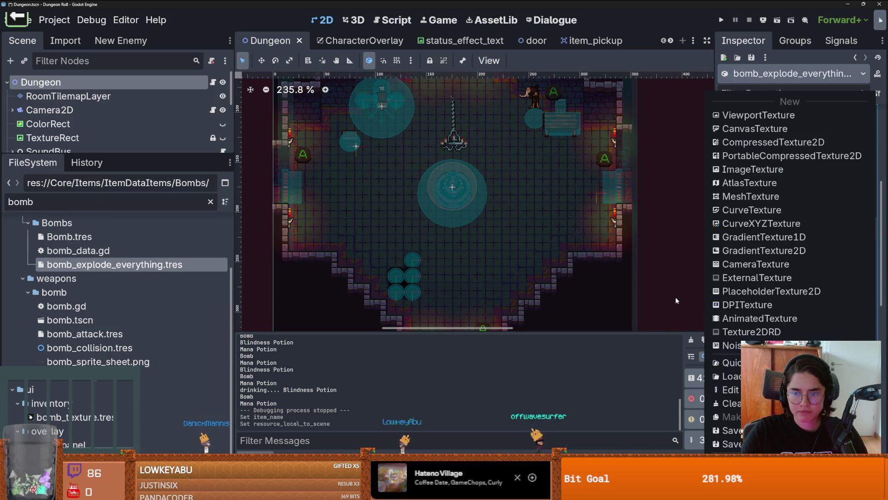
pyautogui.click(824, 183)
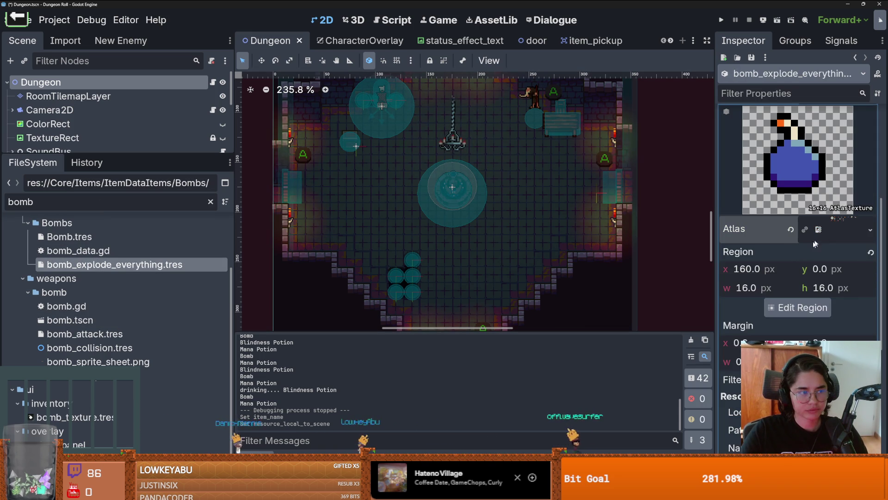
pyautogui.click(798, 307)
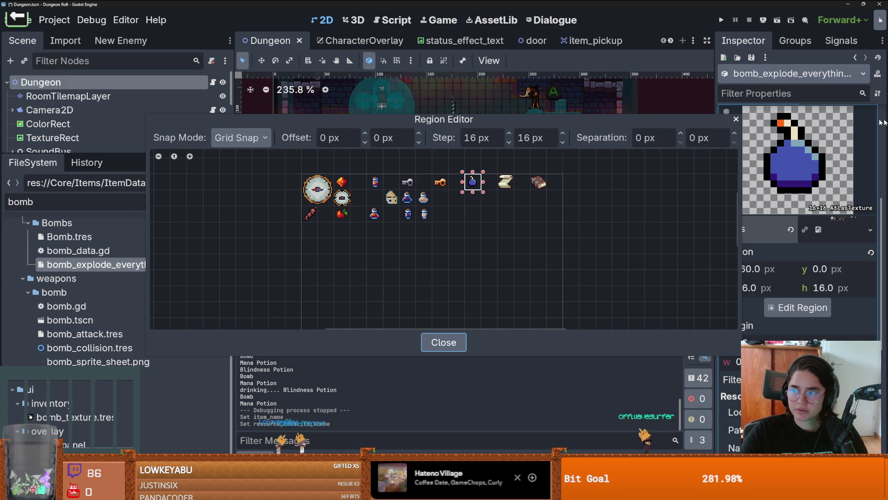
pyautogui.click(736, 119)
pyautogui.hotkey('ctrl', 's')
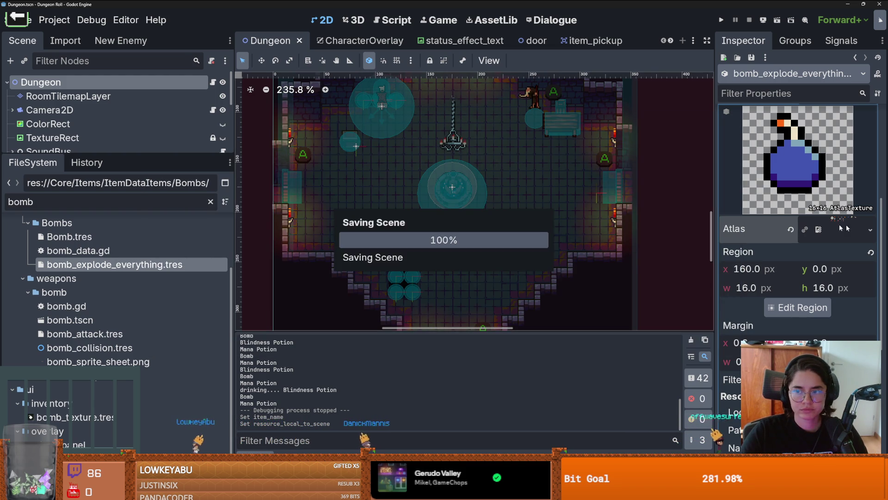
# Step: Quick-load items.png as the atlas, select the dark red bomb region, and save
pyautogui.click(805, 231)
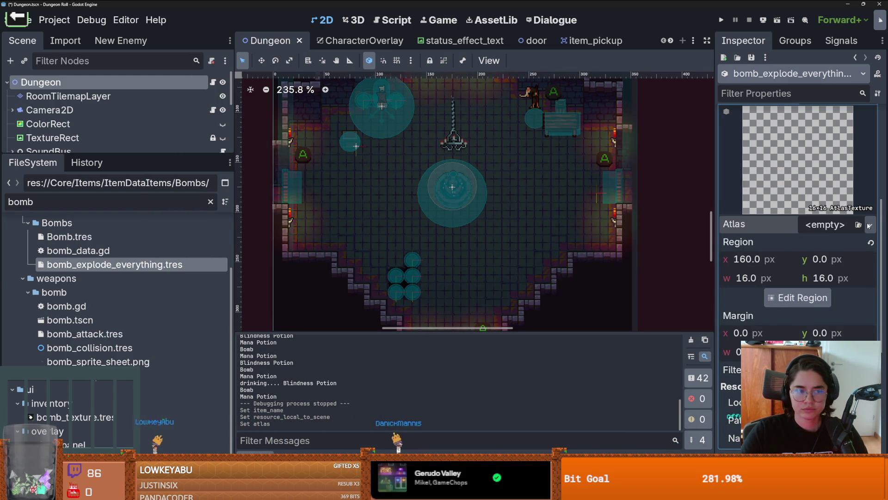
pyautogui.click(860, 230)
pyautogui.click(731, 447)
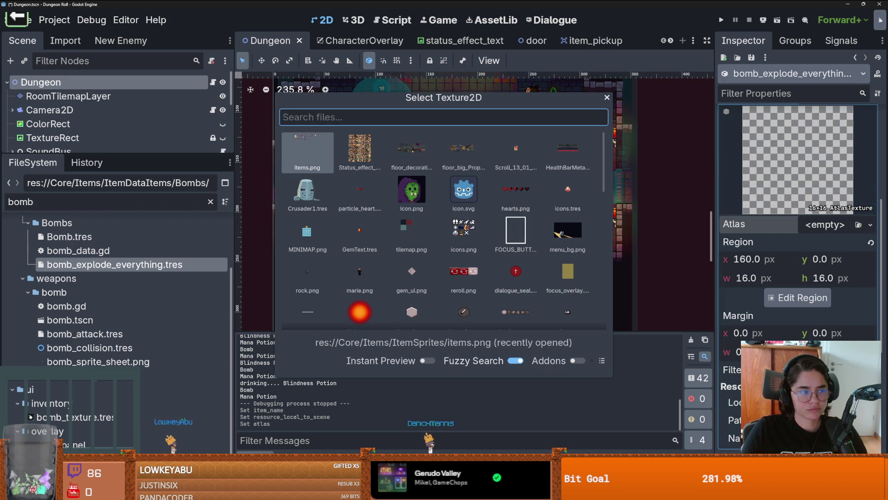
pyautogui.write('items')
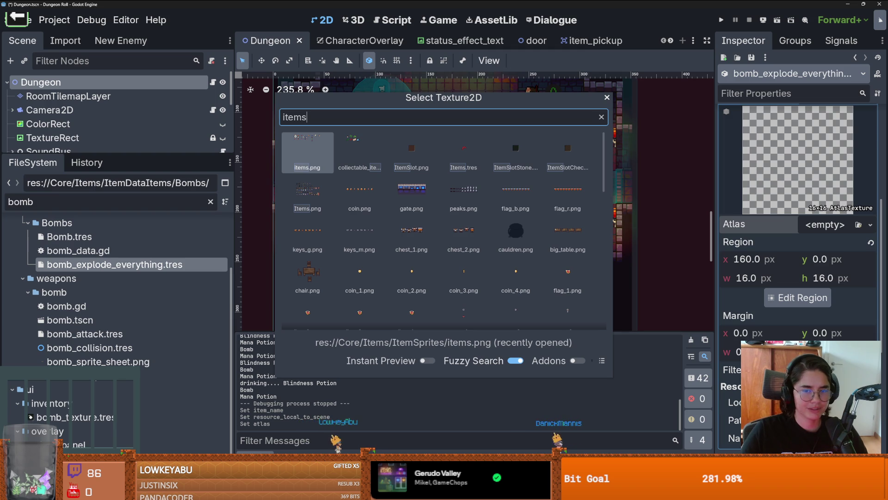
pyautogui.press('Return')
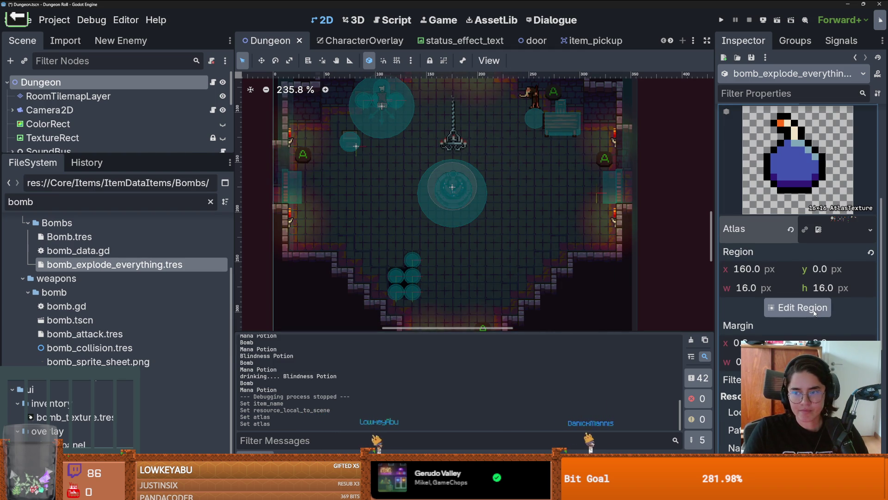
pyautogui.click(798, 307)
pyautogui.scroll(3, 467, 218)
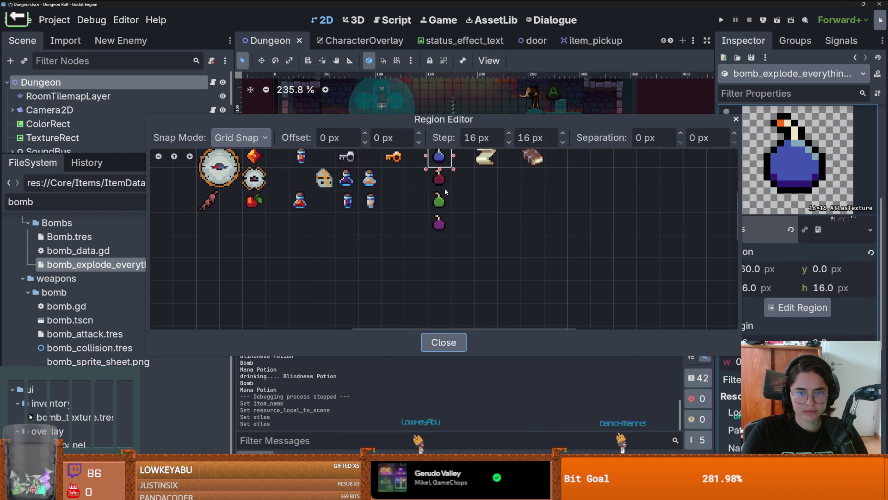
pyautogui.click(431, 175)
pyautogui.click(735, 119)
pyautogui.scroll(3, 815, 222)
pyautogui.hotkey('ctrl', 's')
# Step: Collapse the texture details and select Bomb.tres in the file tree
pyautogui.scroll(3, 828, 198)
pyautogui.click(844, 225)
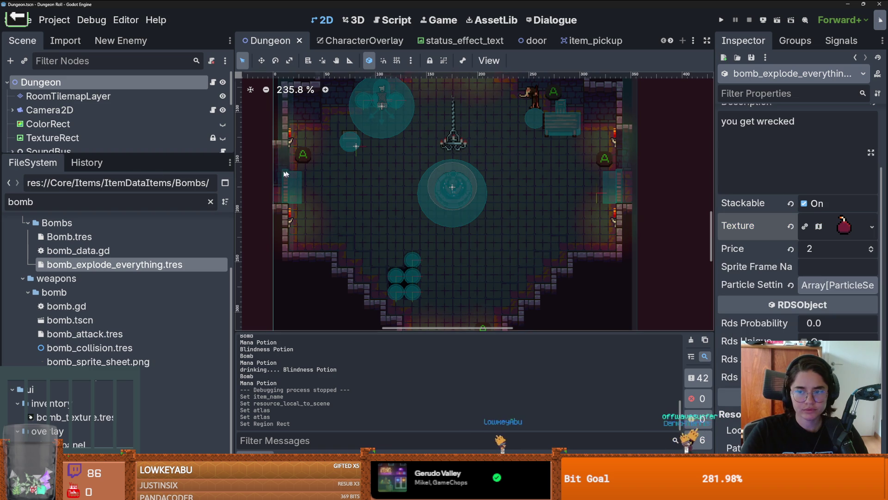
pyautogui.scroll(3, 93, 277)
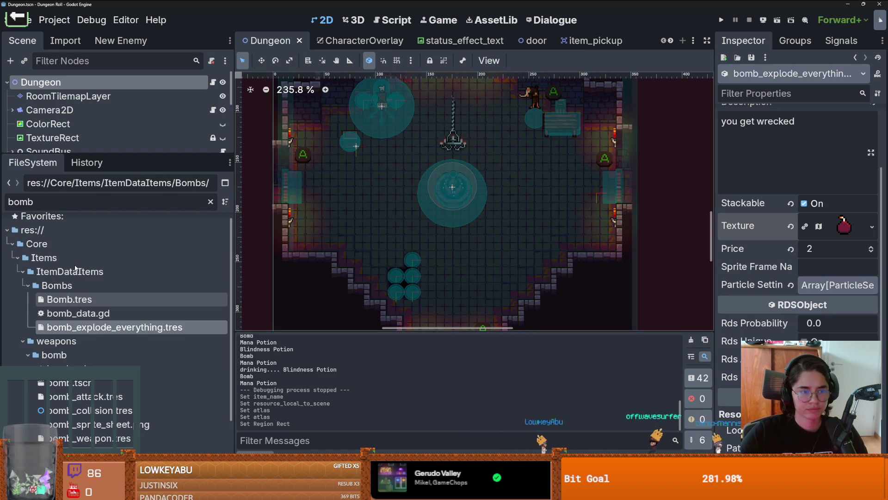
pyautogui.click(70, 300)
# Step: Open bomb_data.gd, save, and add an empty line to the script
pyautogui.doubleClick(94, 314)
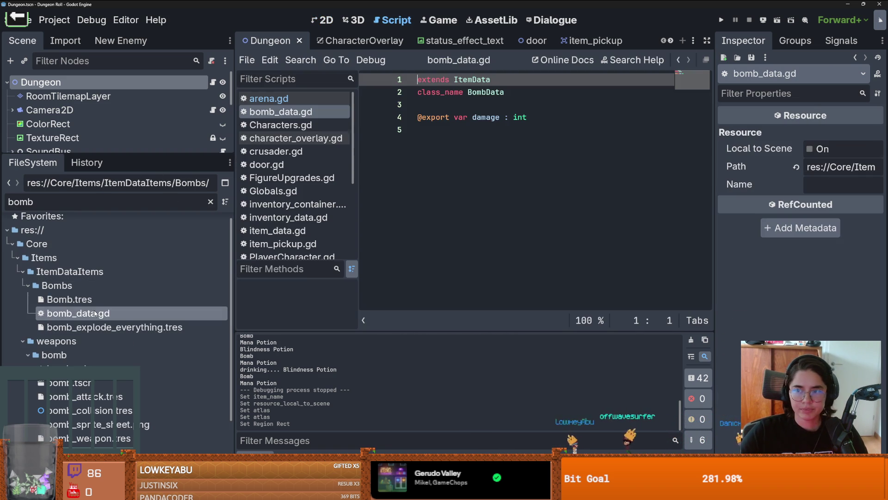
pyautogui.click(448, 182)
pyautogui.hotkey('ctrl', 's')
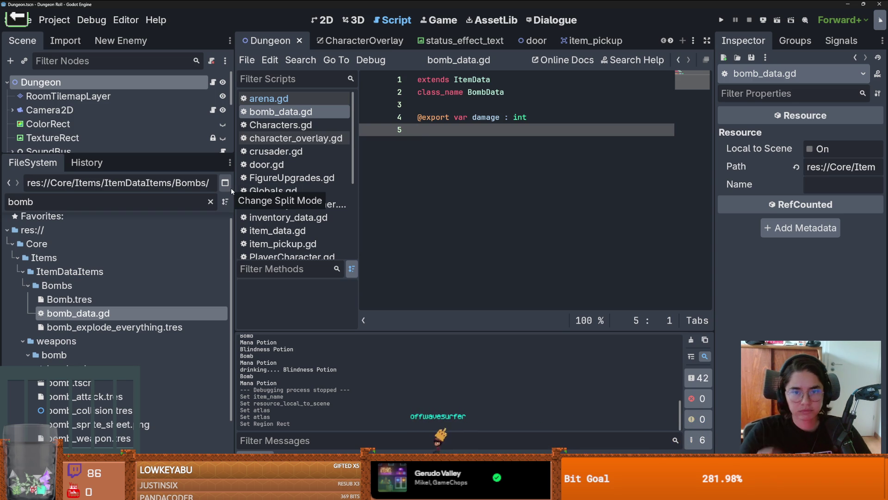
pyautogui.press('Return')
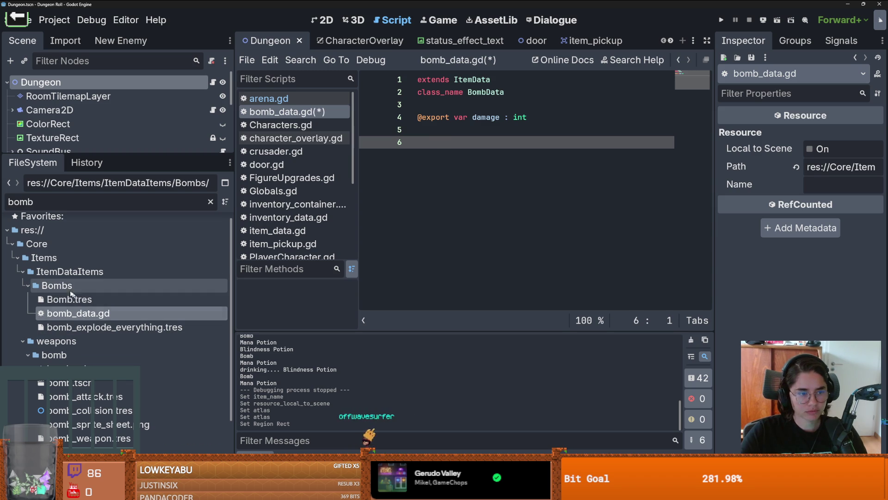
# Step: Create new_script.gd in the Bombs folder inheriting BombData
pyautogui.rightClick(70, 285)
pyautogui.moveTo(222, 271)
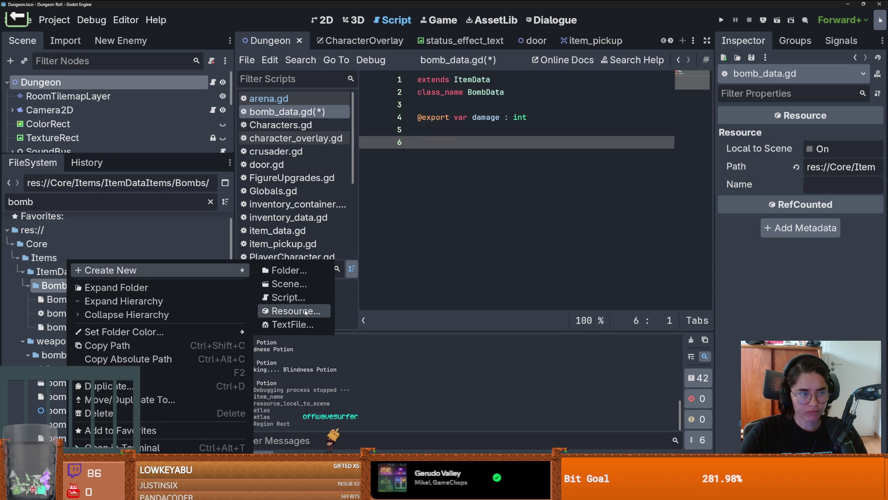
pyautogui.click(290, 298)
pyautogui.hotkey('shift', 'Tab')
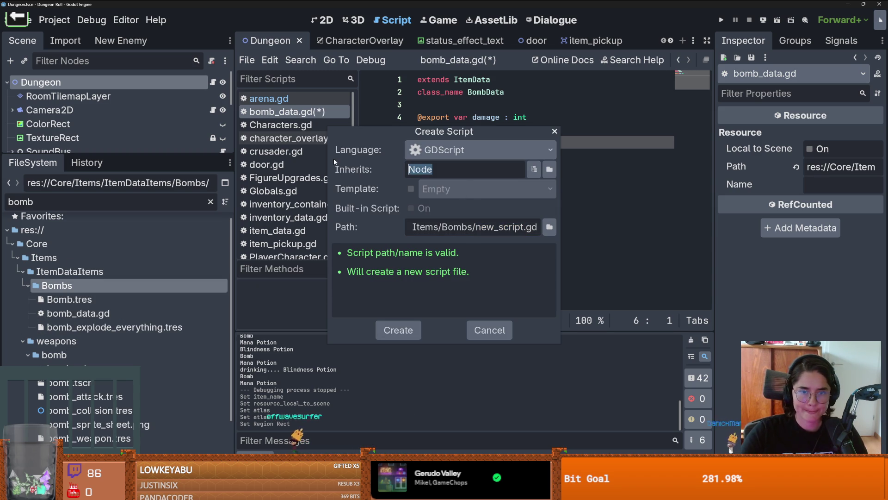
pyautogui.write('BombDa')
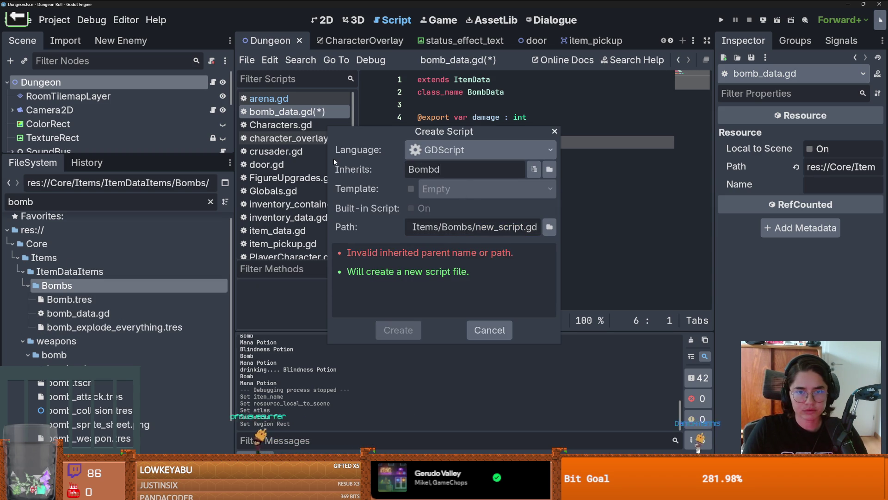
pyautogui.write('ta')
pyautogui.press('Return')
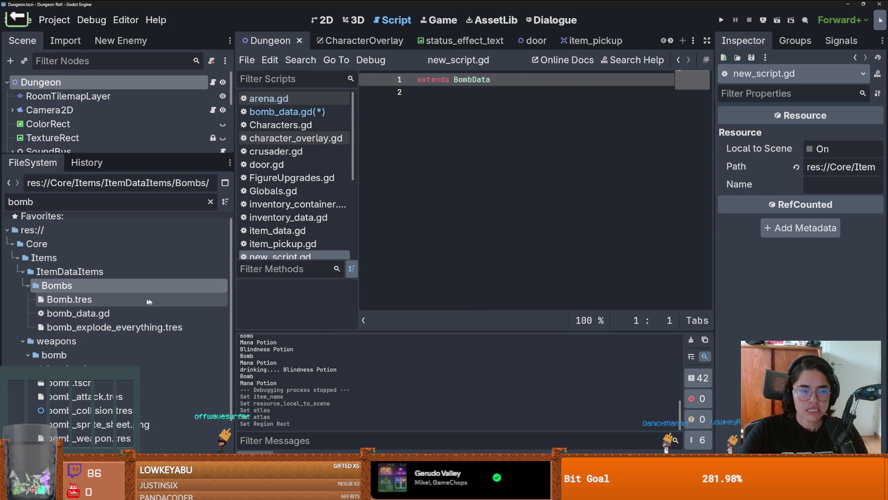
# Step: Rename new_script.gd to ExplodeCrates.gd in the FileSystem dock
pyautogui.click(210, 202)
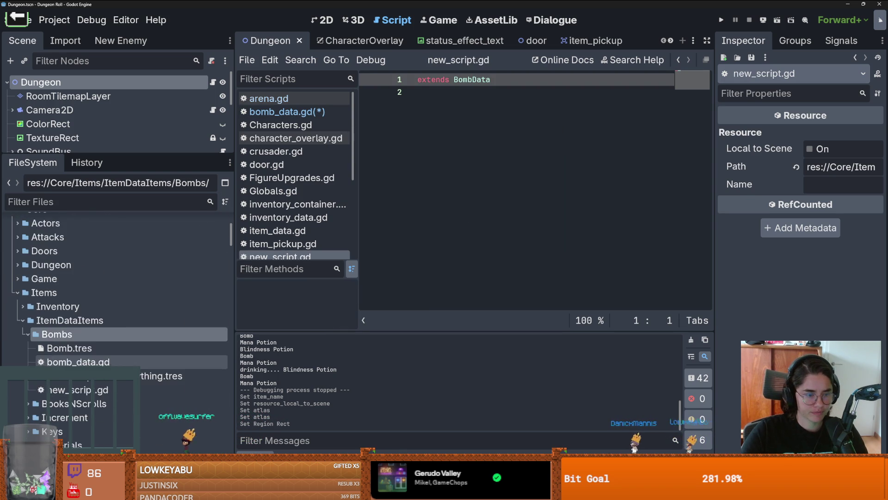
pyautogui.rightClick(80, 357)
pyautogui.click(142, 360)
pyautogui.write('Explode')
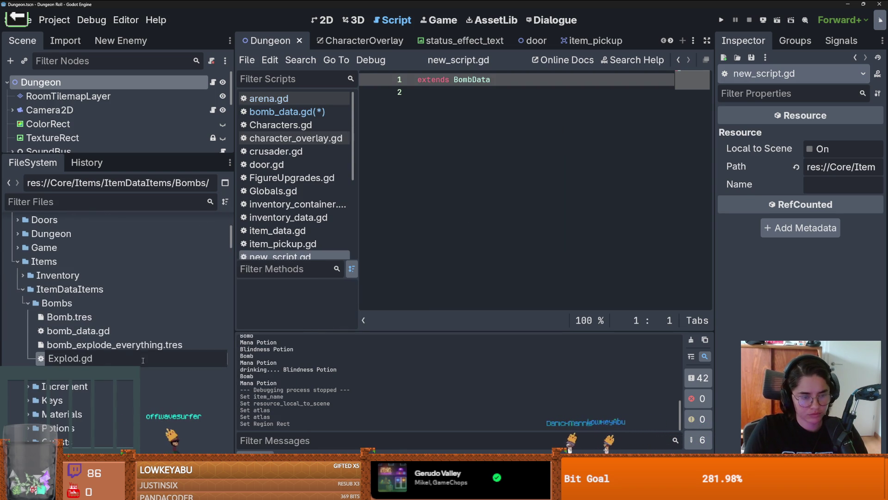
pyautogui.write('Crates')
pyautogui.press('Return')
pyautogui.press('Return')
pyautogui.write('class_n')
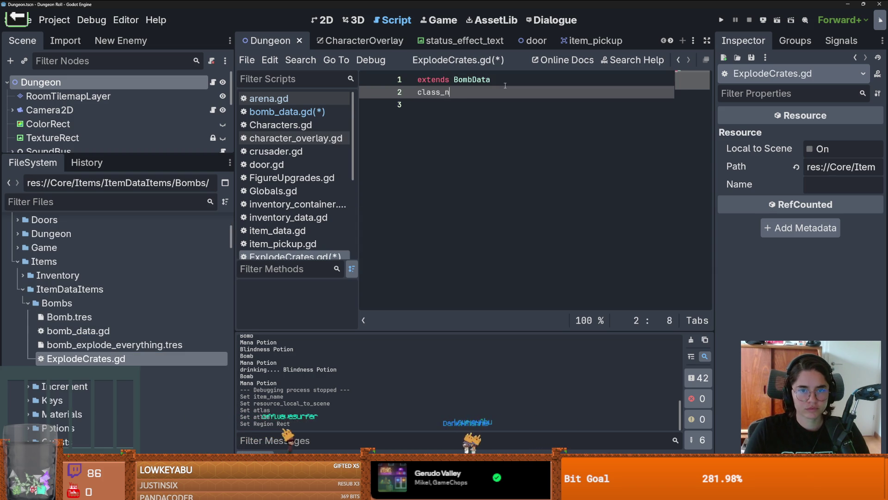
# Step: Declare class_name ExplodeCrates in the script and save it
pyautogui.write('mae')
pyautogui.press('BackSpace')
pyautogui.press('BackSpace')
pyautogui.write('ame')
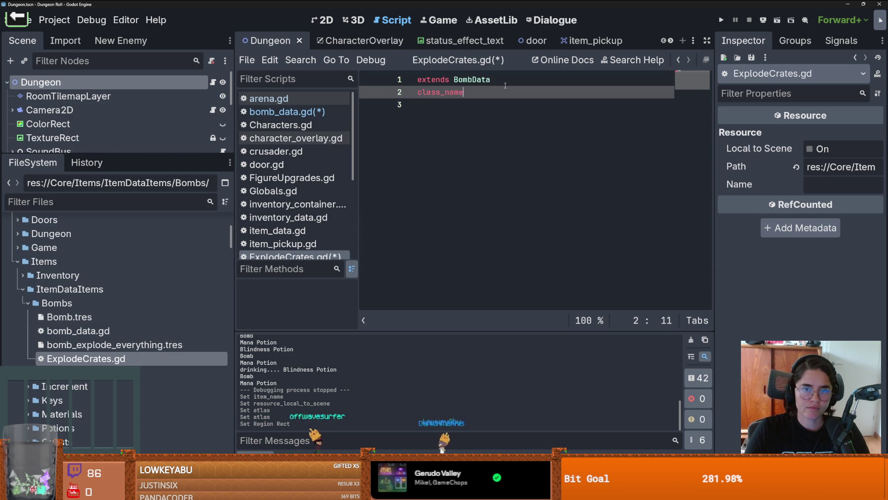
pyautogui.press('BackSpace')
pyautogui.press('BackSpace')
pyautogui.press('BackSpace')
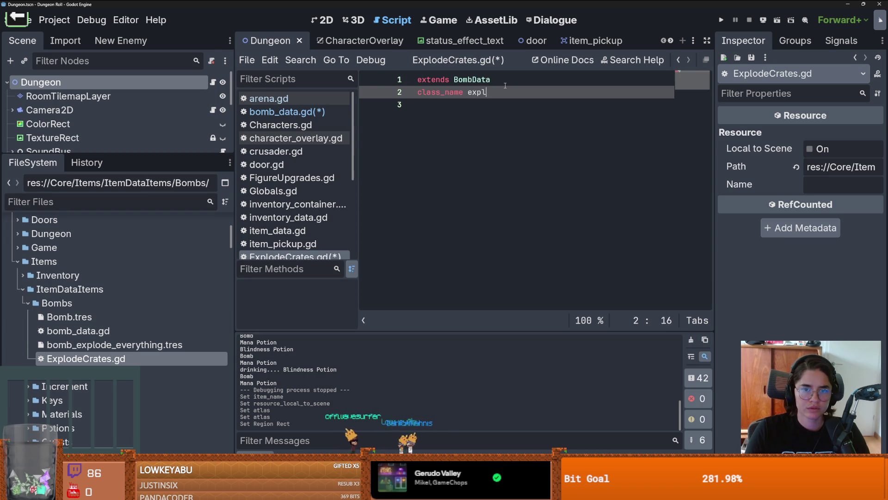
pyautogui.write('ExplodeCrates')
pyautogui.press('Return')
pyautogui.hotkey('ctrl', 's')
pyautogui.hotkey('ctrl', 's')
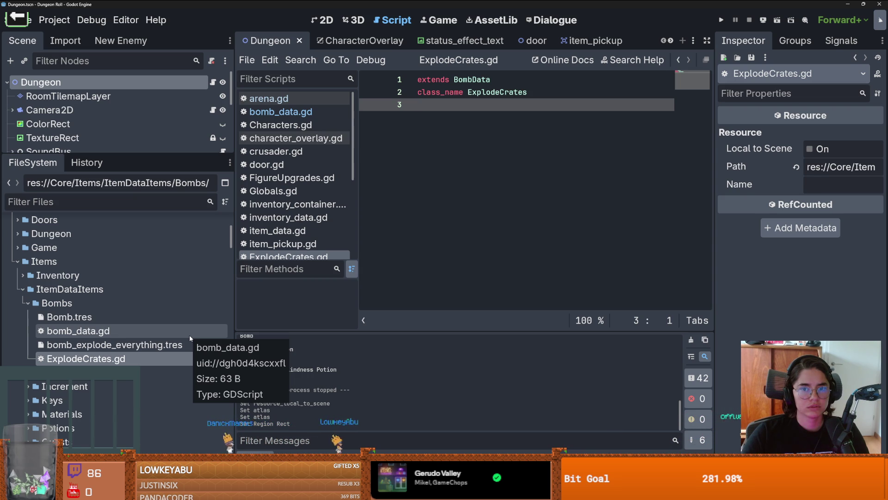
pyautogui.hotkey('ctrl', 's')
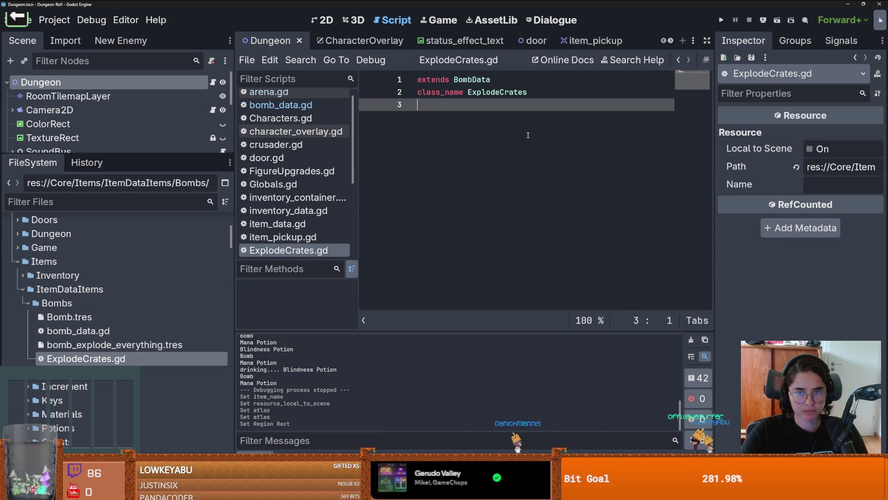
# Step: Narrow the Inspector and FileSystem panels, then switch to arena.gd
pyautogui.moveTo(714, 174); pyautogui.dragTo(792, 175)
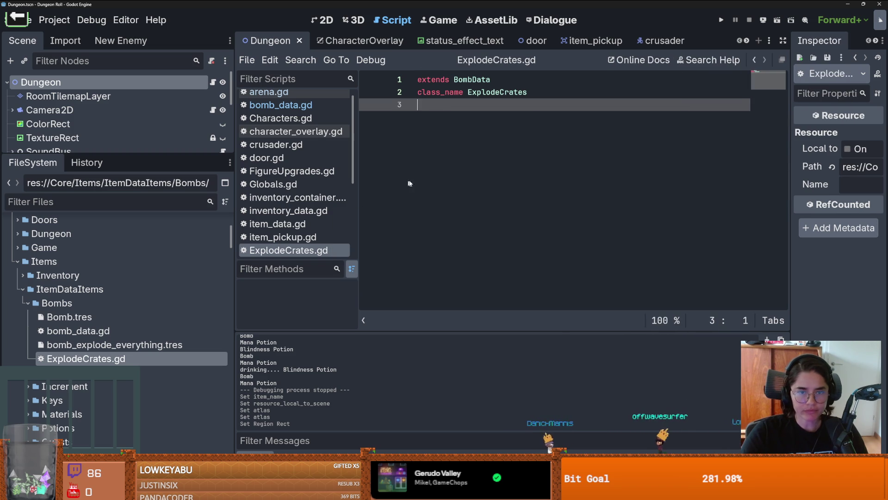
pyautogui.moveTo(232, 208); pyautogui.dragTo(212, 211)
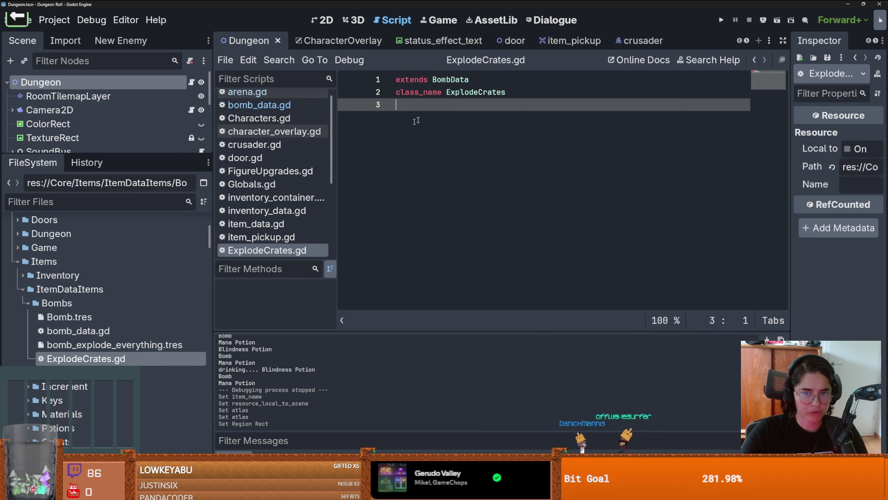
pyautogui.press('Return')
pyautogui.press('BackSpace')
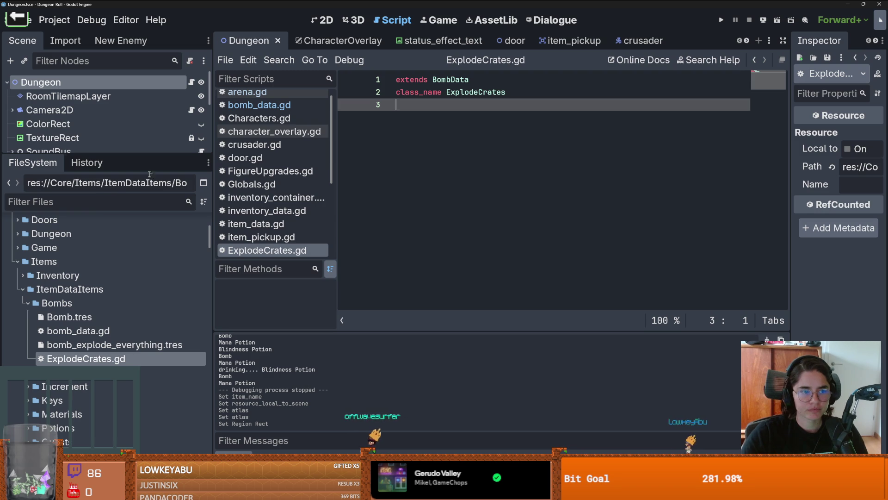
pyautogui.click(247, 92)
# Step: Jump from arena.gd to the Console script and select the destroy_crates signal
pyautogui.scroll(-3, 442, 210)
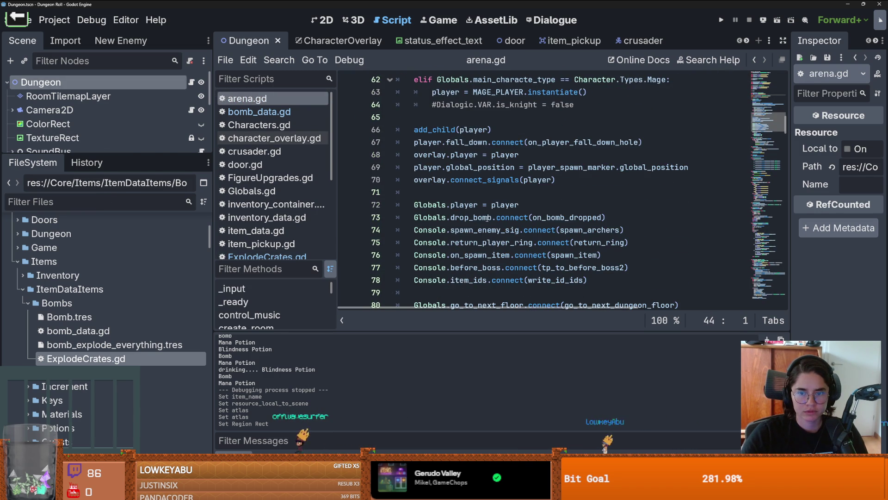
pyautogui.scroll(-1, 488, 218)
pyautogui.scroll(-1, 461, 214)
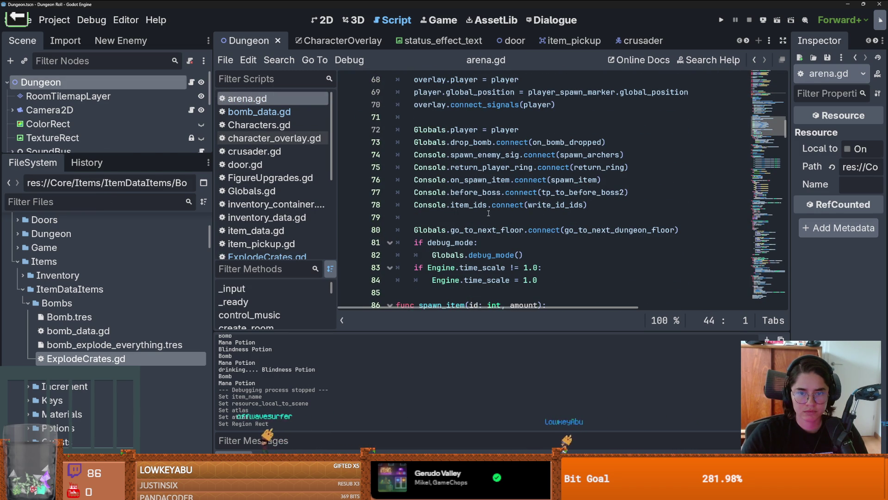
pyautogui.scroll(-1, 489, 213)
pyautogui.scroll(3, 477, 204)
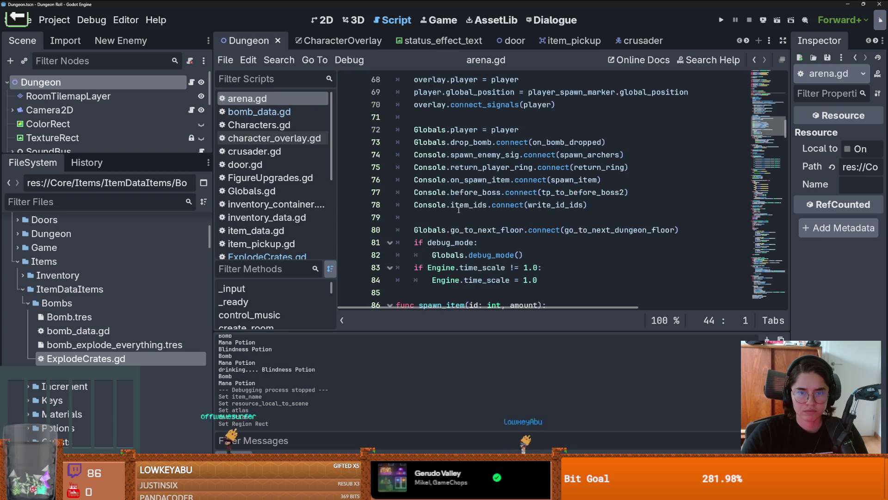
pyautogui.click(434, 230)
pyautogui.keyDown('ctrl'); pyautogui.click(435, 231); pyautogui.keyUp('ctrl')
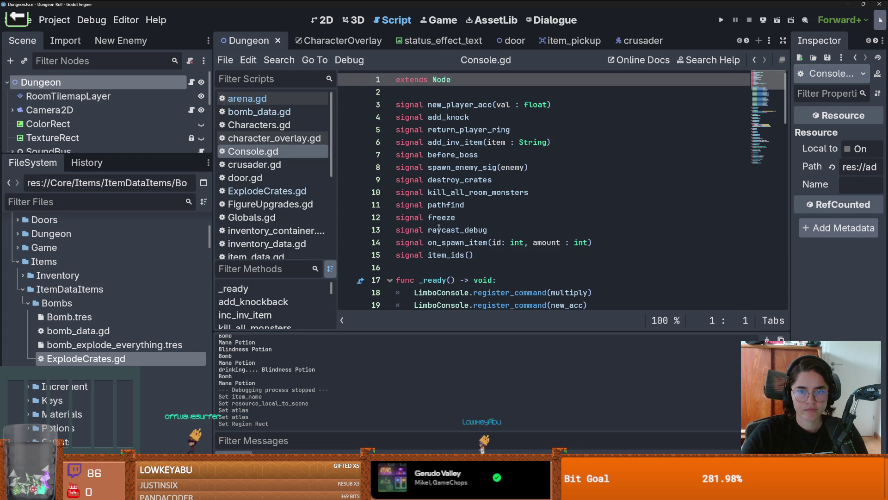
pyautogui.doubleClick(458, 180)
# Step: Search all project files for destroy_crates and open its tilemap_scenes.gd connection
pyautogui.click(279, 60)
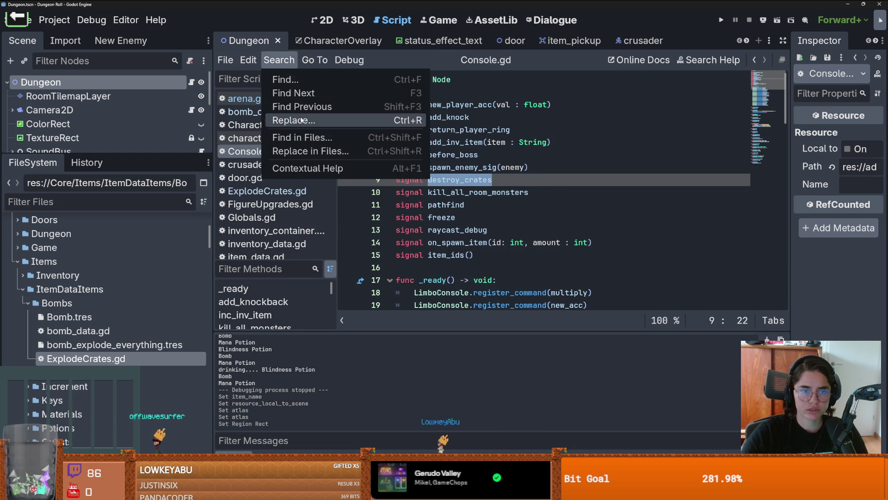
pyautogui.click(306, 138)
pyautogui.click(446, 297)
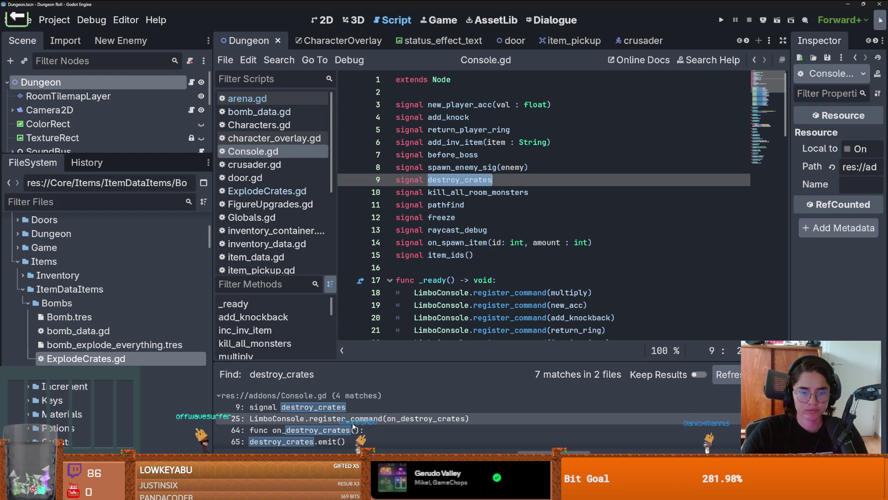
pyautogui.click(343, 440)
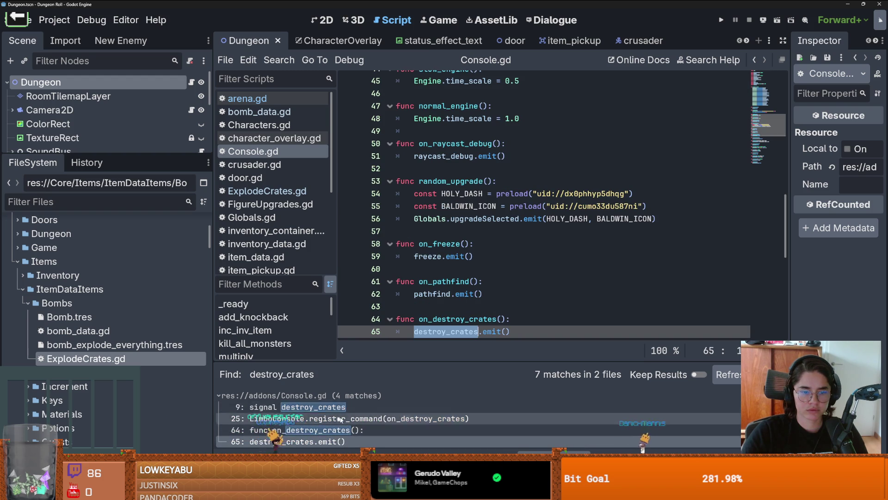
pyautogui.scroll(-3, 361, 428)
pyautogui.click(375, 419)
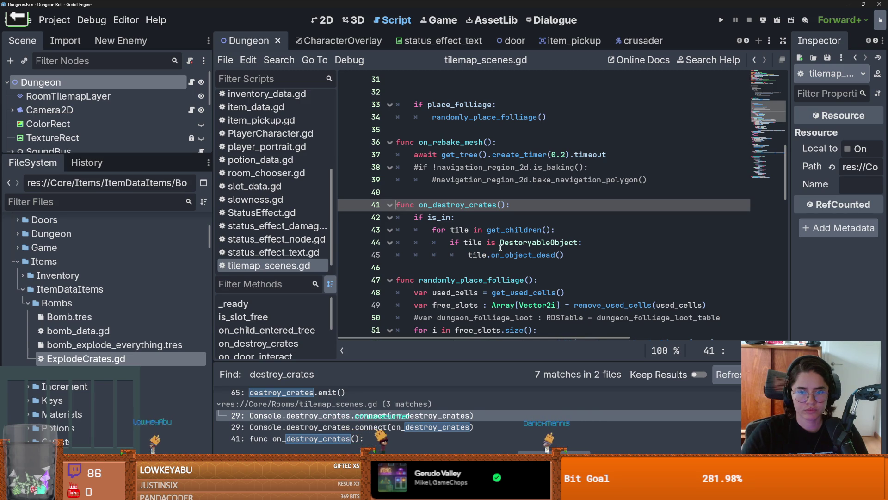
# Step: Select on_destroy_crates, then open the crusader scene's player character script
pyautogui.doubleClick(469, 205)
pyautogui.hotkey('ctrl', 'c')
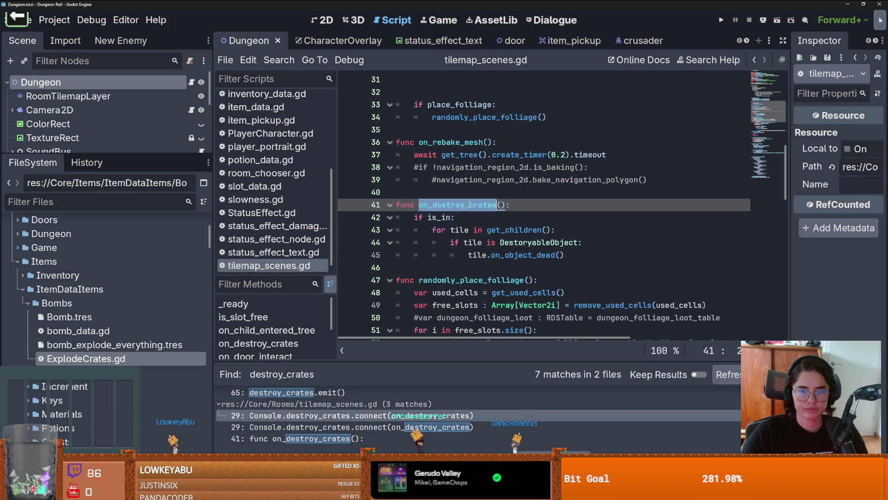
pyautogui.scroll(5, 514, 207)
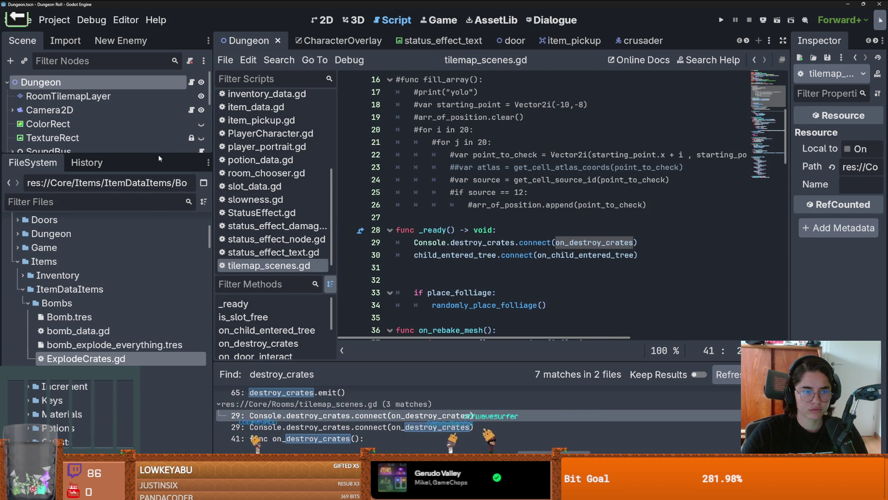
pyautogui.moveTo(158, 155)
pyautogui.mouseDown()
pyautogui.moveTo(160, 212)
pyautogui.moveTo(173, 172)
pyautogui.mouseUp()
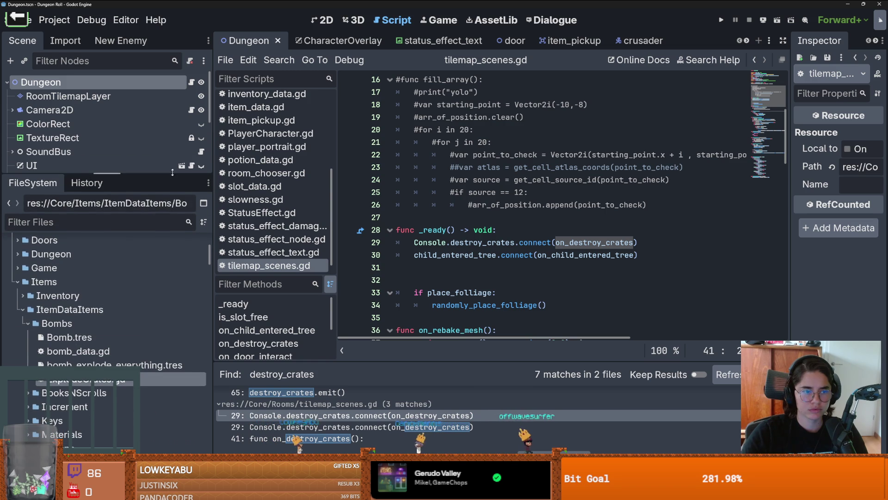
pyautogui.click(639, 40)
pyautogui.keyDown('ctrl'); pyautogui.click(466, 79); pyautogui.keyUp('ctrl')
# Step: Add a stub use function with a pass body to bomb_data.gd and save
pyautogui.scroll(-15, 514, 199)
pyautogui.scroll(-10, 514, 198)
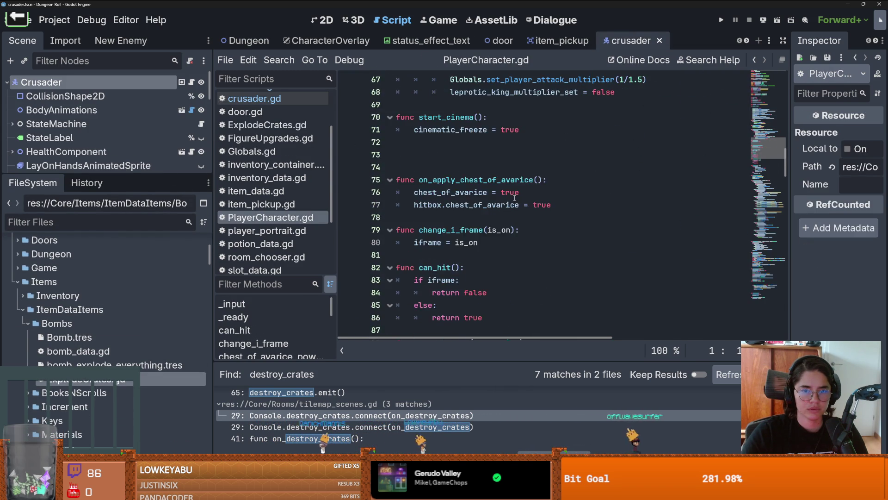
pyautogui.scroll(7, 514, 198)
pyautogui.scroll(2, 515, 198)
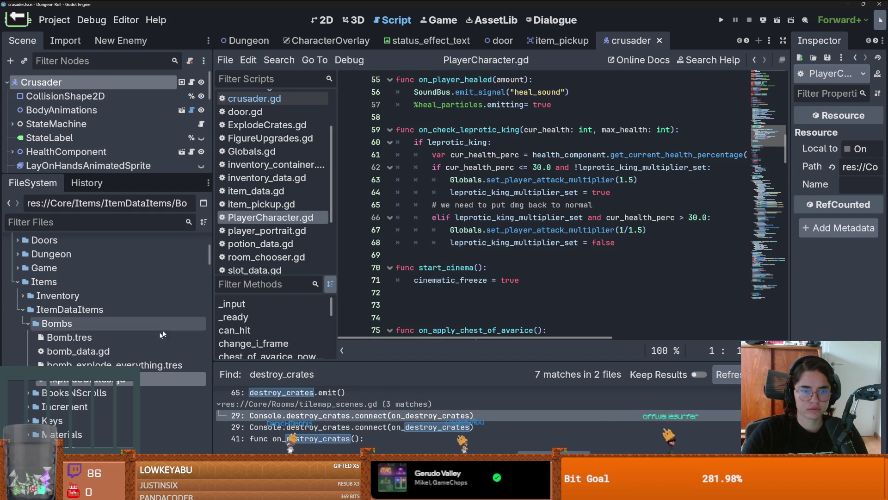
pyautogui.doubleClick(106, 351)
pyautogui.press('Return')
pyautogui.write('func use_bo')
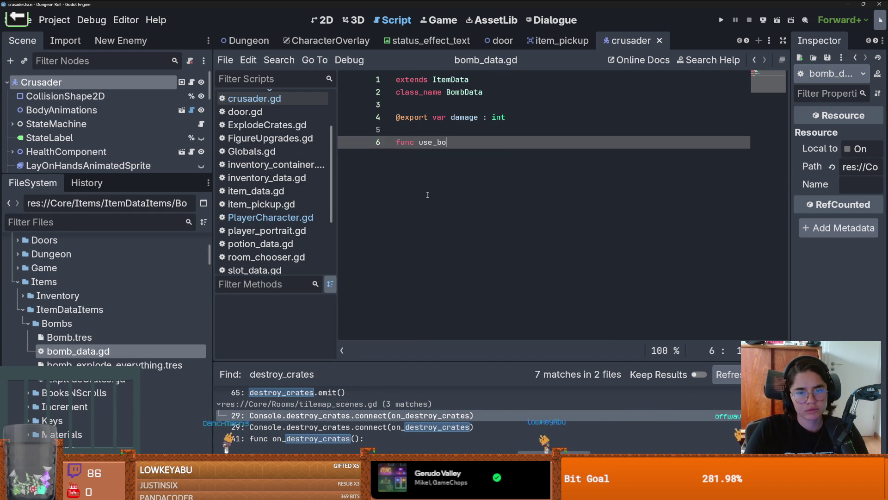
pyautogui.write(':')
pyautogui.press('Return')
pyautogui.write('pass')
pyautogui.hotkey('ctrl', 's')
# Step: Make ExplodeCrates.gd's use() emit Console.destroy_crates and save the script
pyautogui.click(267, 125)
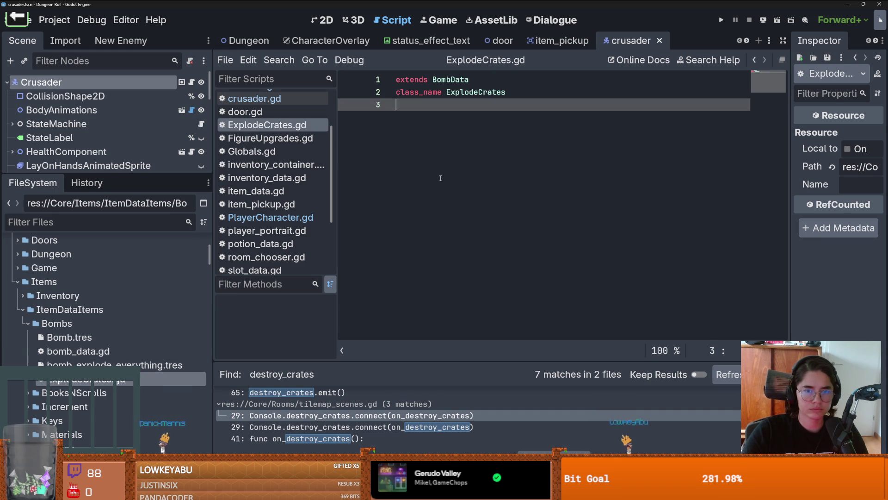
pyautogui.write('func use():')
pyautogui.press('Return')
pyautogui.hotkey('ctrl', 'v')
pyautogui.hotkey('ctrl', 'z')
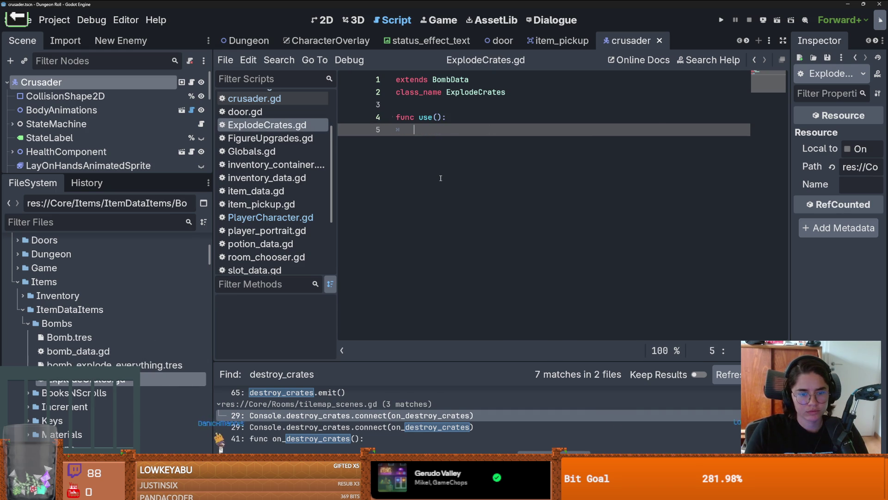
pyautogui.press('Return')
pyautogui.write('Console.de')
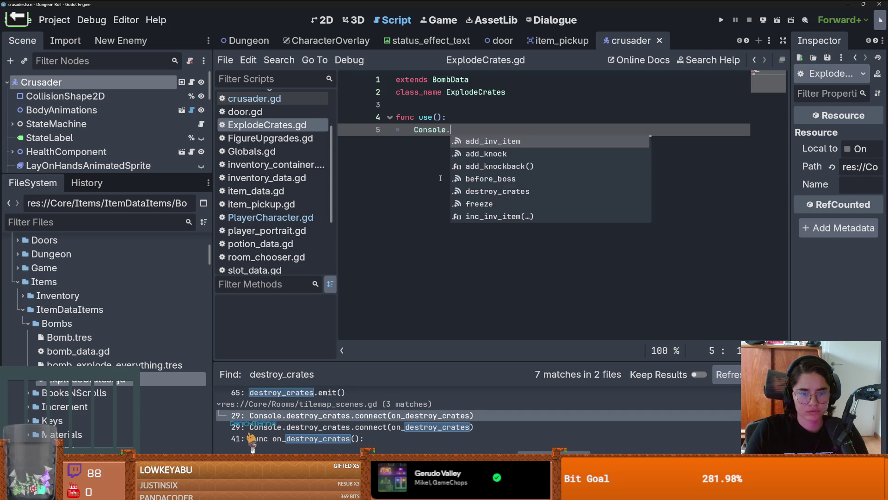
pyautogui.press('Return')
pyautogui.write('.em')
pyautogui.press('Return')
pyautogui.hotkey('ctrl', 's')
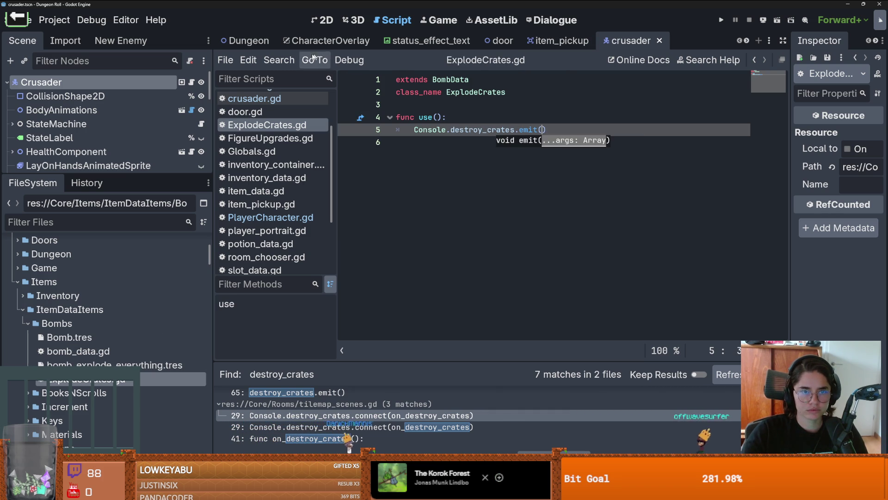
pyautogui.click(191, 82)
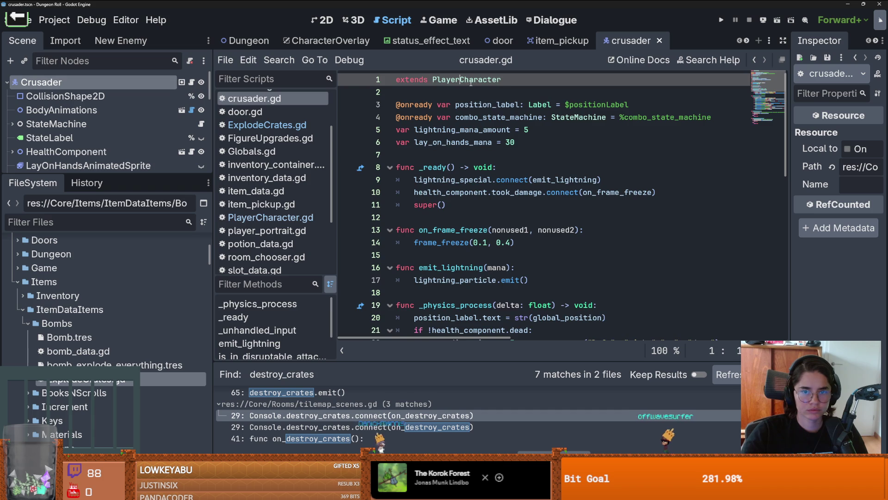
# Step: In PlayerCharacter.gd, call item_data.use() right after the consumable_used emit, and save
pyautogui.keyDown('ctrl'); pyautogui.click(457, 83); pyautogui.keyUp('ctrl')
pyautogui.scroll(-5, 525, 226)
pyautogui.scroll(5, 525, 226)
pyautogui.scroll(7, 525, 226)
pyautogui.moveTo(783, 117); pyautogui.dragTo(761, 312)
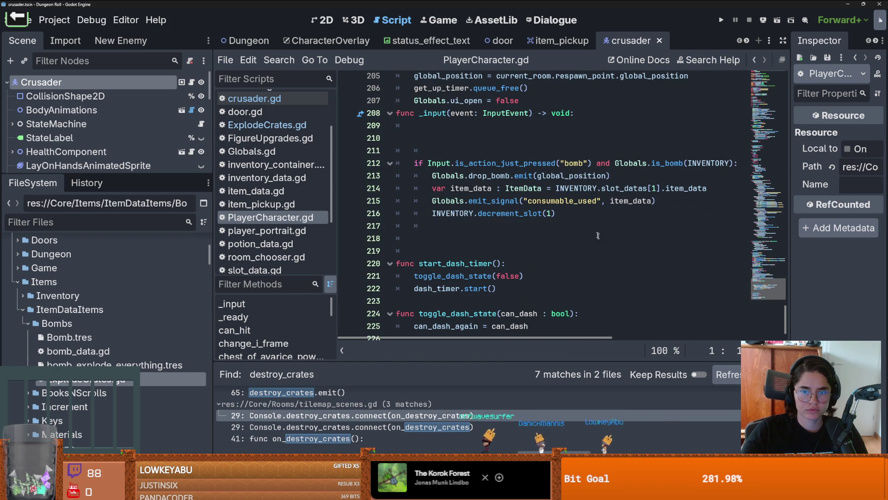
pyautogui.click(657, 204)
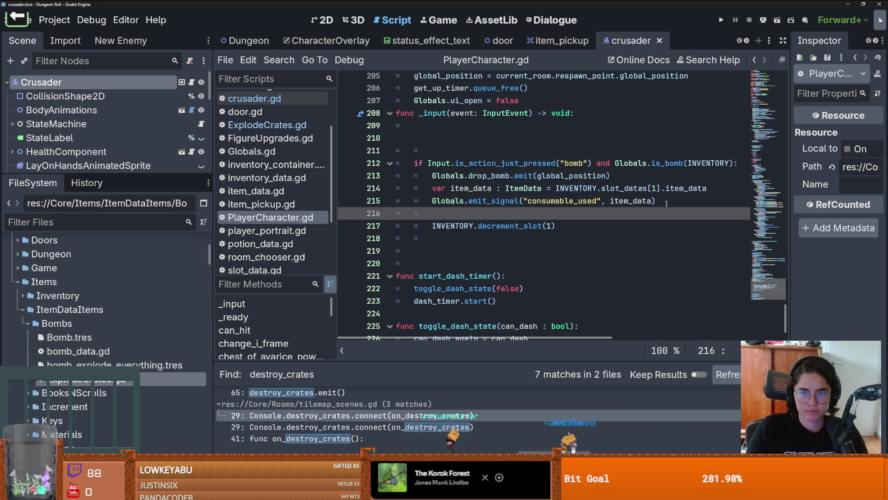
pyautogui.press('Return')
pyautogui.write('item')
pyautogui.press('Return')
pyautogui.write('.use')
pyautogui.press('Return')
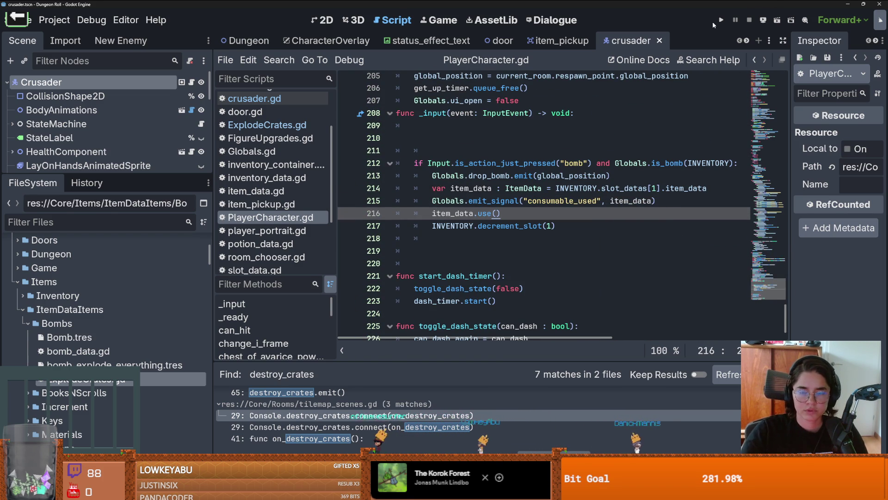
pyautogui.hotkey('ctrl', 's')
pyautogui.click(106, 365)
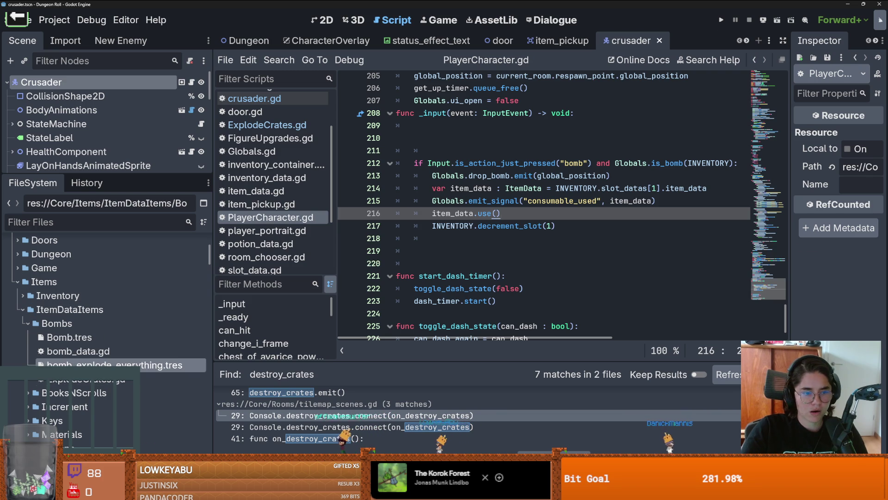
# Step: Create an ExplodeCrates resource in Bombs saved as bomb_explode_crates.tres, then widen the Inspector
pyautogui.rightClick(52, 323)
pyautogui.moveTo(208, 270)
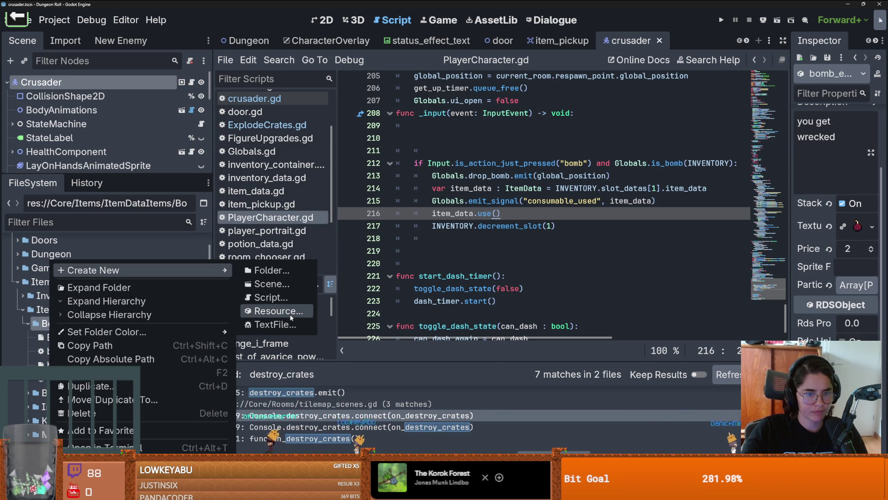
pyautogui.click(291, 316)
pyautogui.write('Dest')
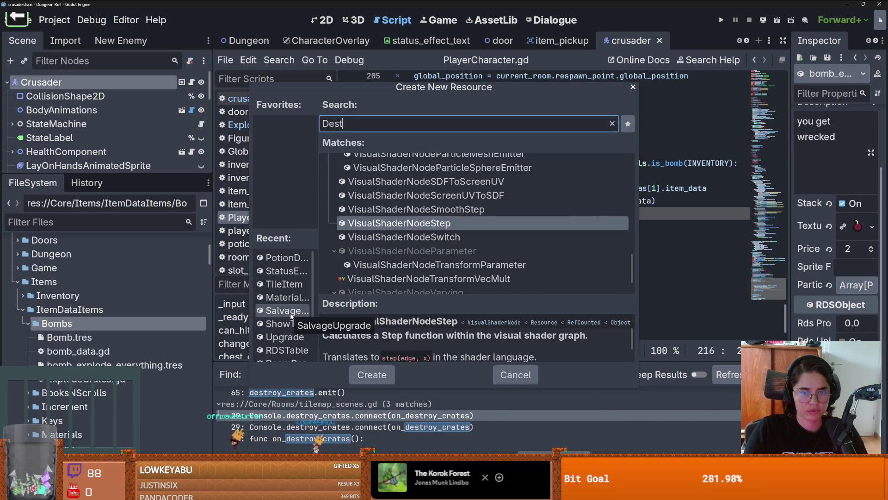
pyautogui.press('BackSpace')
pyautogui.press('BackSpace')
pyautogui.press('BackSpace')
pyautogui.write('Exp')
pyautogui.press('Return')
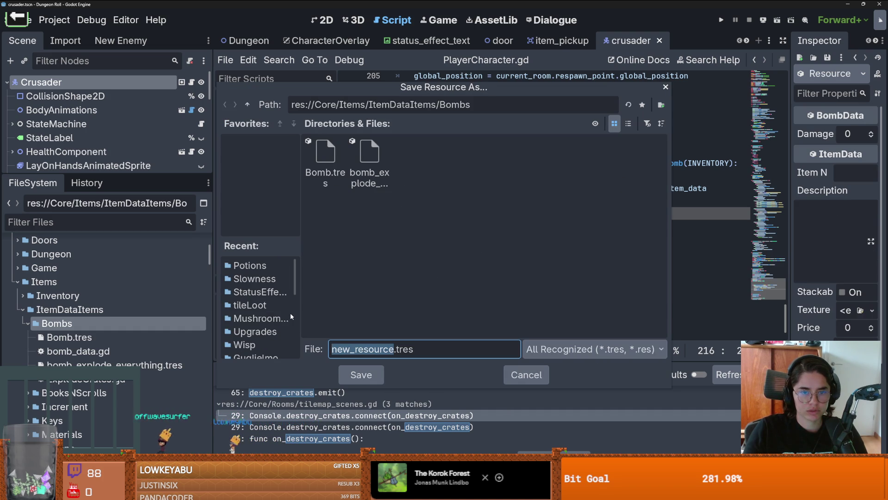
pyautogui.write('bomb_ex')
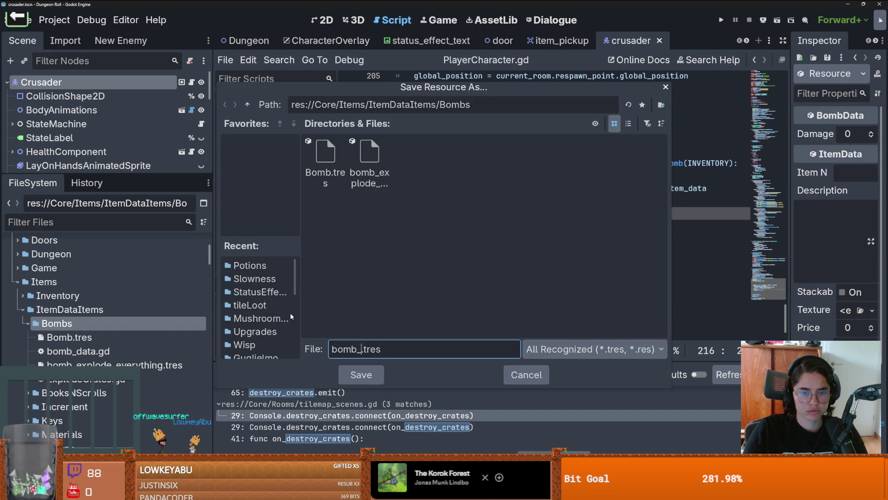
pyautogui.write('plode_cra')
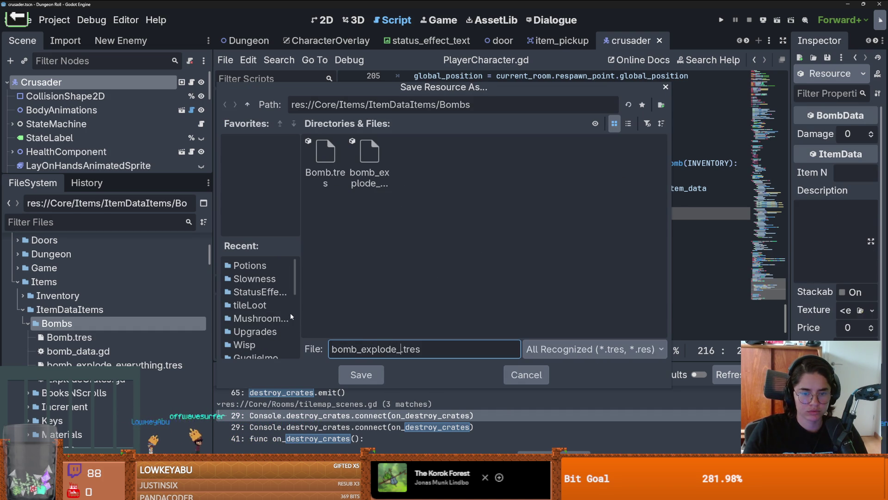
pyautogui.write('tes')
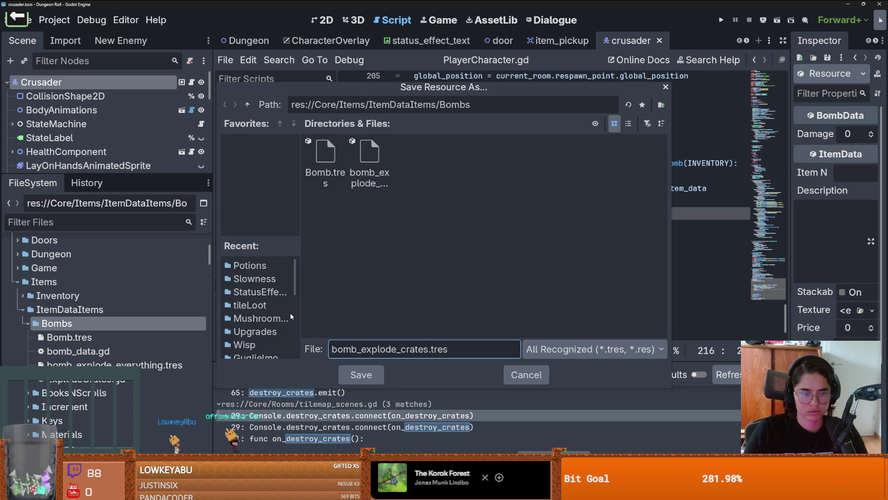
pyautogui.press('Return')
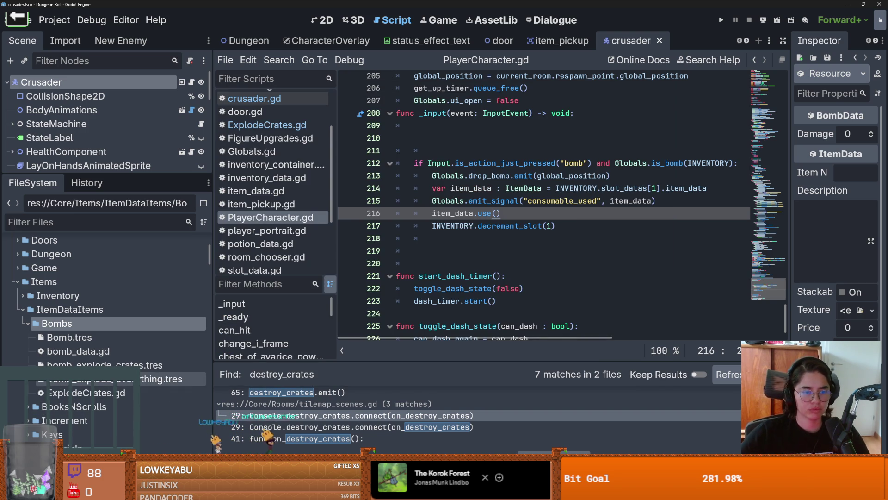
pyautogui.click(92, 378)
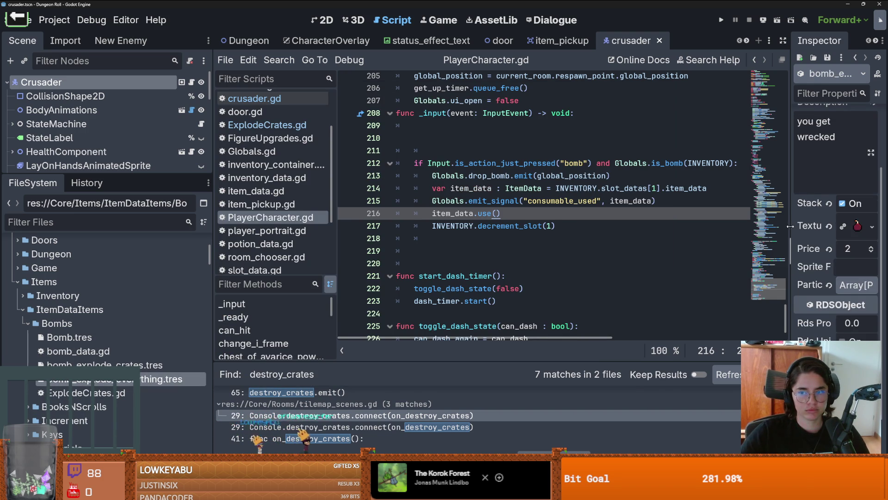
pyautogui.moveTo(790, 226); pyautogui.dragTo(604, 226)
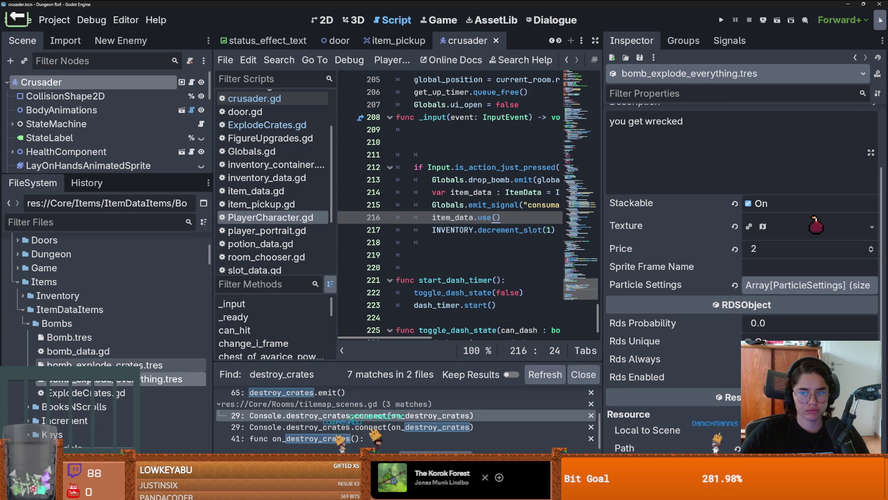
# Step: Copy bomb_explode_everything's properties onto bomb_explode_crates and set Damage to 0
pyautogui.click(877, 93)
pyautogui.press('Escape')
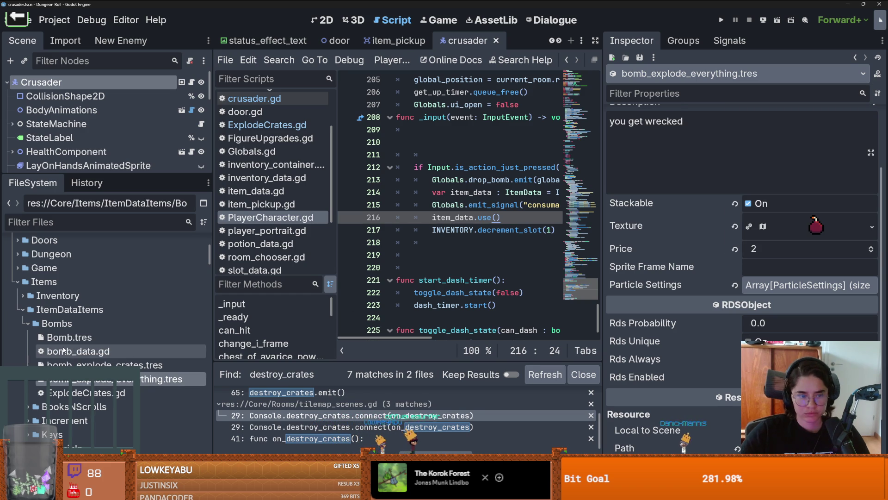
pyautogui.click(199, 365)
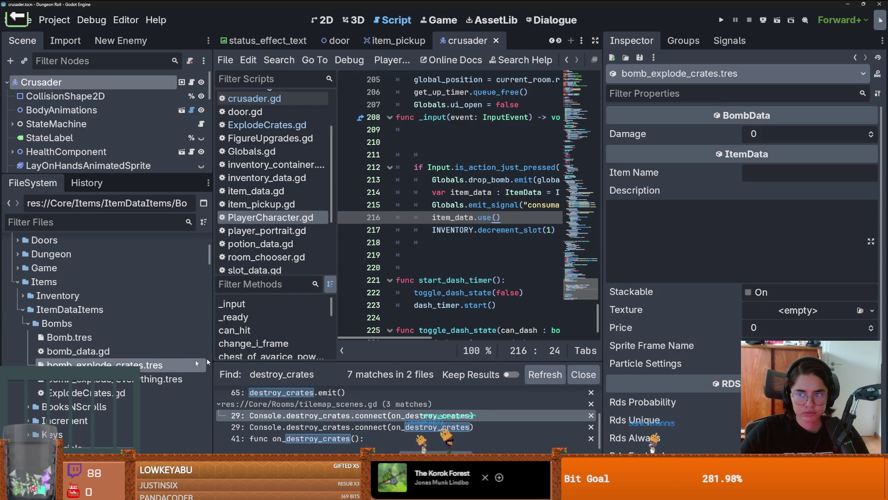
pyautogui.click(878, 93)
pyautogui.click(781, 224)
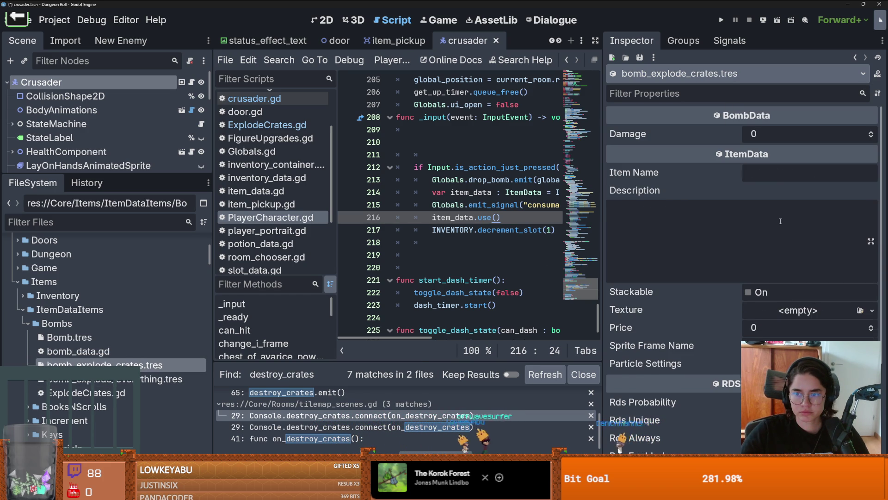
pyautogui.click(872, 138)
pyautogui.hotkey('ctrl', 's')
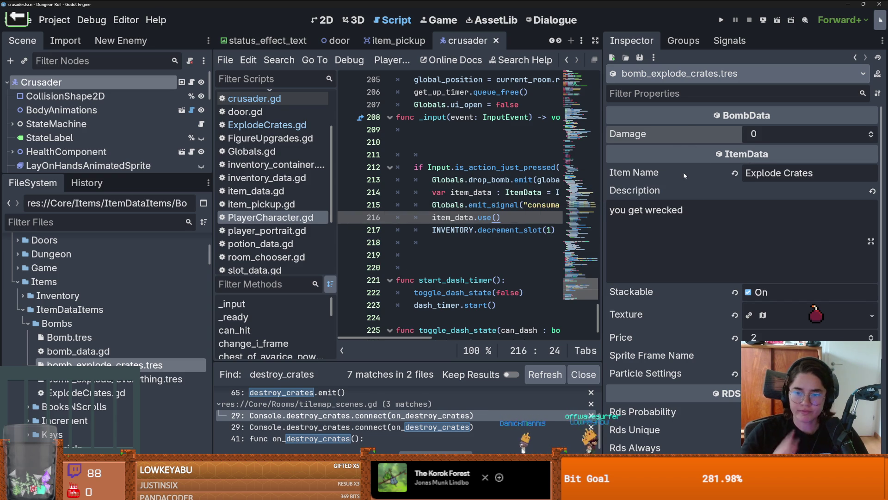
# Step: Set bomb_explode_crates' Price to 1 and save
pyautogui.click(753, 337)
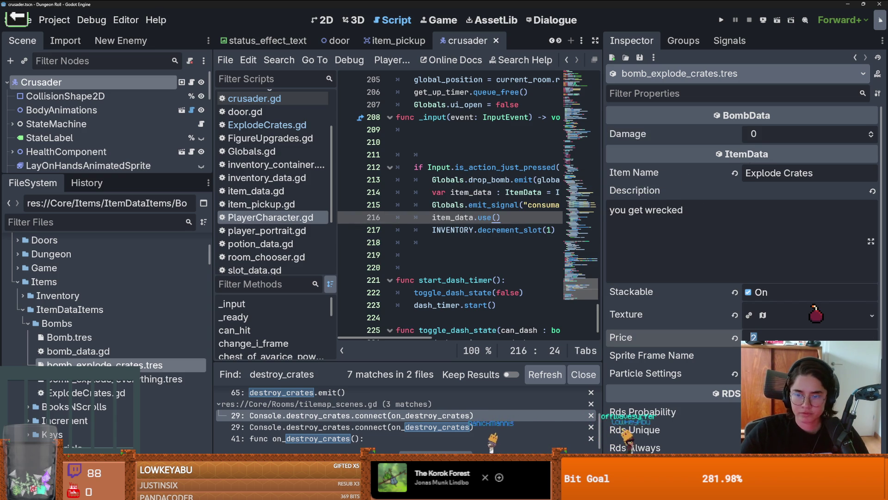
pyautogui.write('1')
pyautogui.hotkey('ctrl', 's')
pyautogui.scroll(-5, 678, 304)
pyautogui.scroll(4, 679, 303)
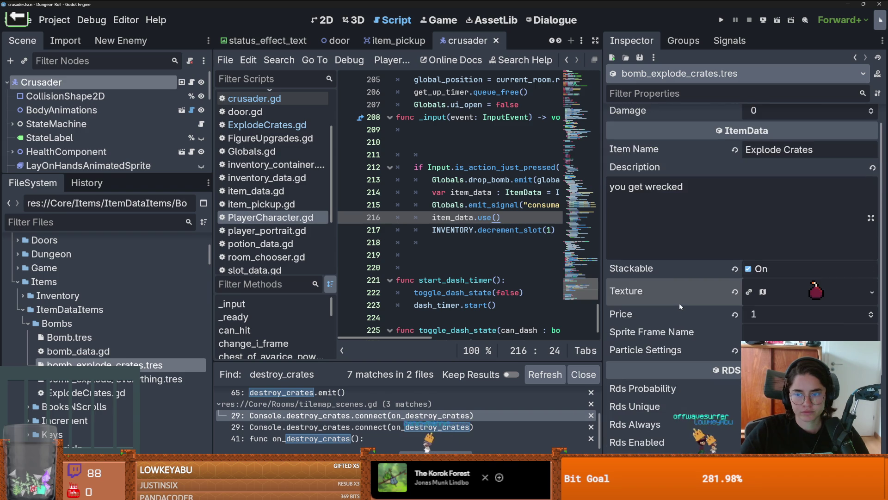
pyautogui.hotkey('ctrl', 's')
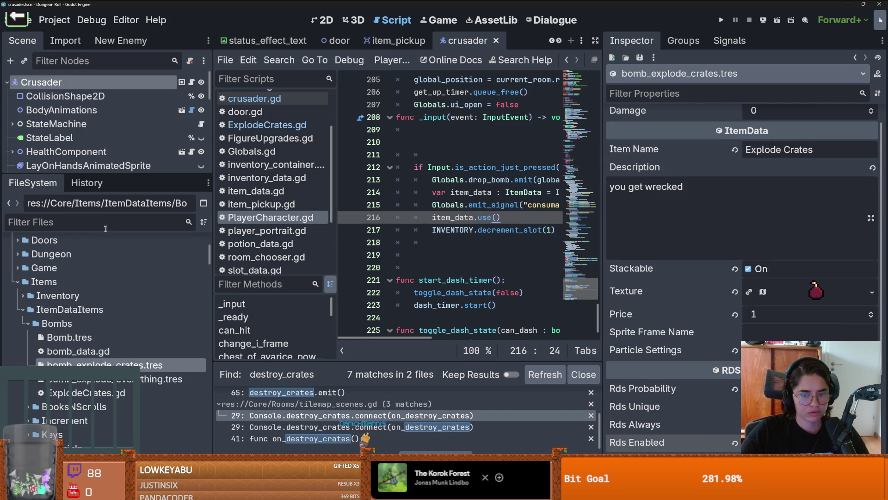
# Step: Delete bomb_explode_everything.tres and switch back to the Dungeon scene
pyautogui.rightClick(142, 366)
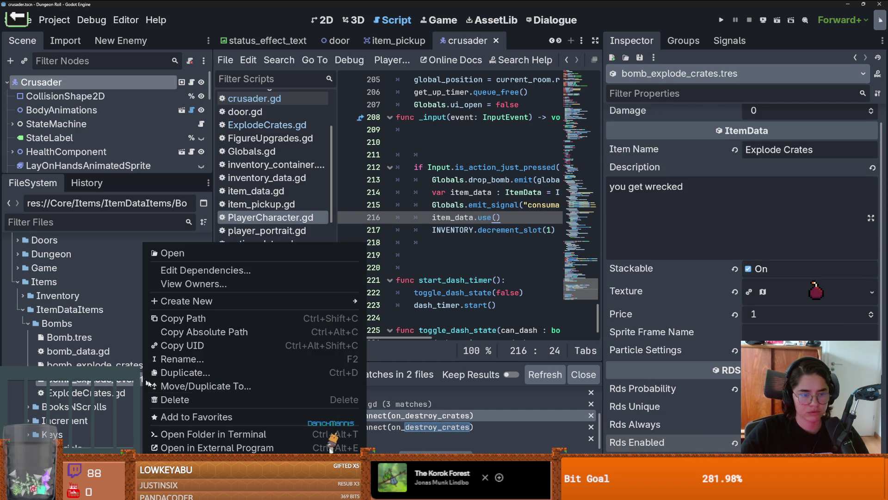
pyautogui.click(211, 400)
pyautogui.click(359, 284)
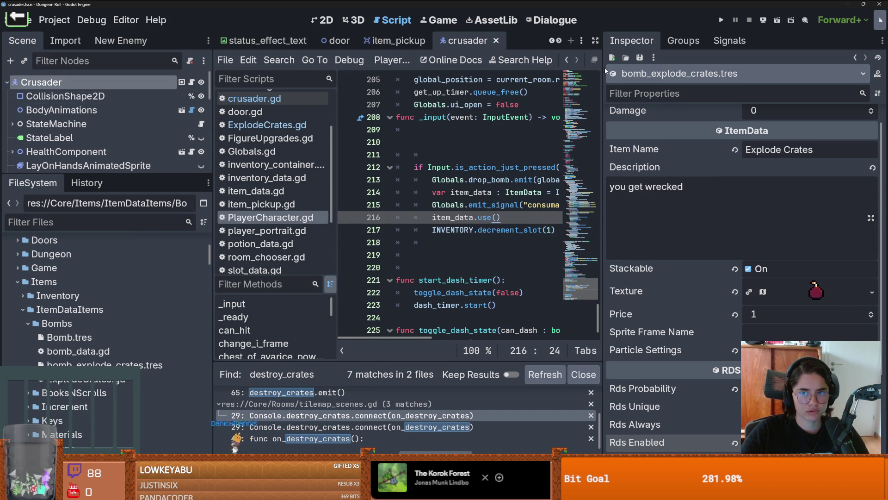
pyautogui.moveTo(605, 70); pyautogui.dragTo(790, 70)
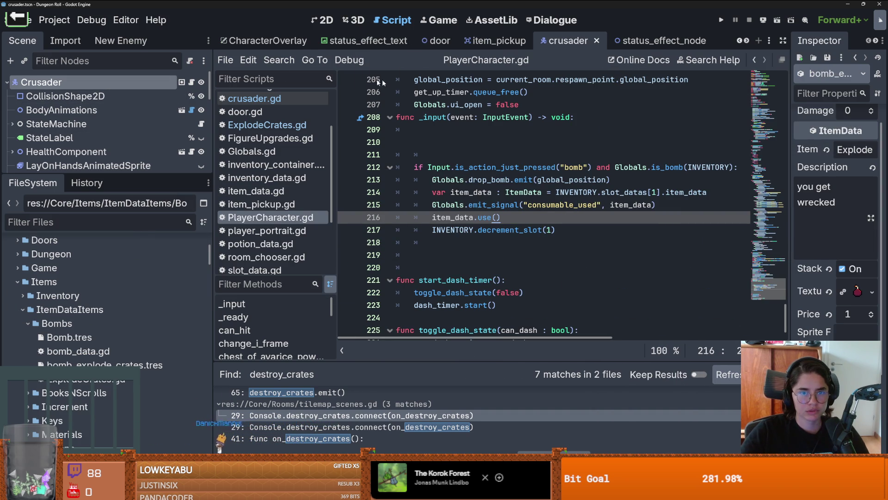
pyautogui.click(747, 41)
pyautogui.click(740, 41)
pyautogui.click(740, 41)
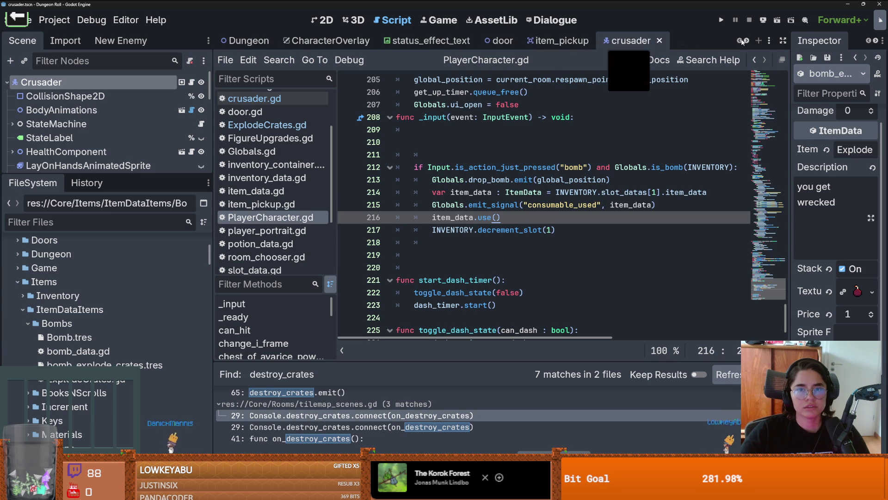
pyautogui.click(249, 41)
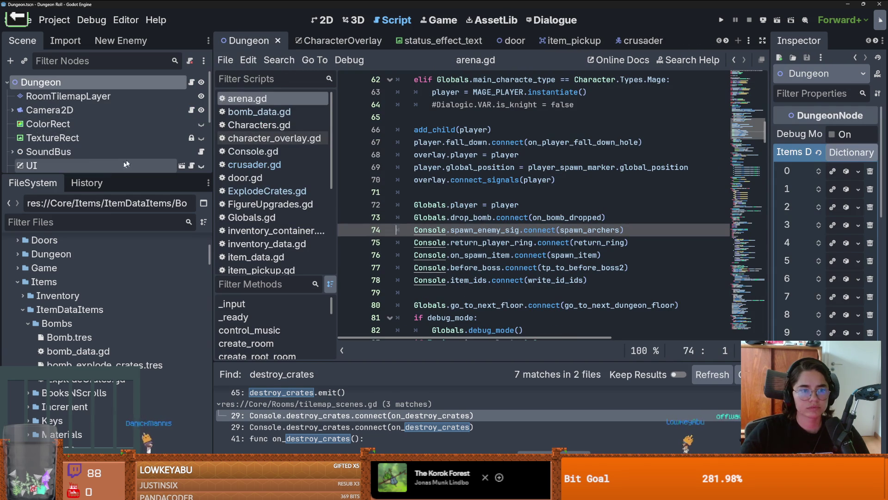
# Step: Drag bomb_explode_crates.tres into the Items Dictionary as entry 10, save, and run the game
pyautogui.moveTo(770, 185); pyautogui.dragTo(607, 185)
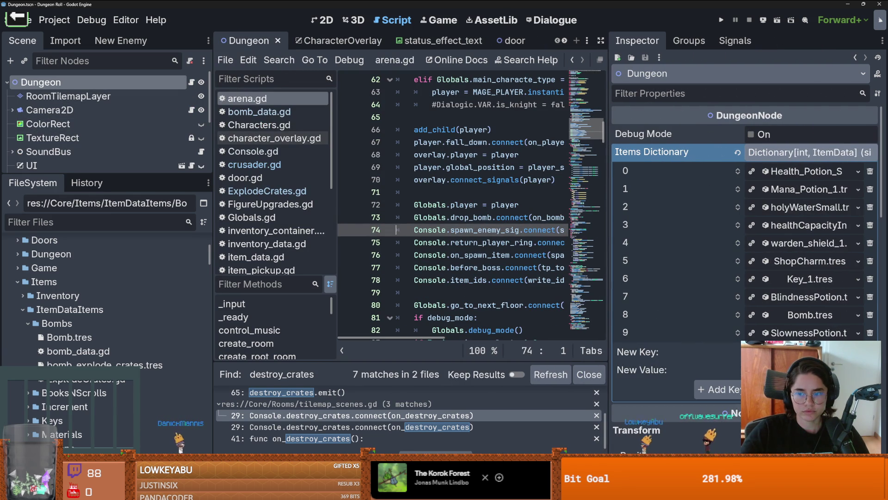
pyautogui.moveTo(92, 364); pyautogui.dragTo(786, 369)
pyautogui.hotkey('ctrl', 's')
pyautogui.click(722, 21)
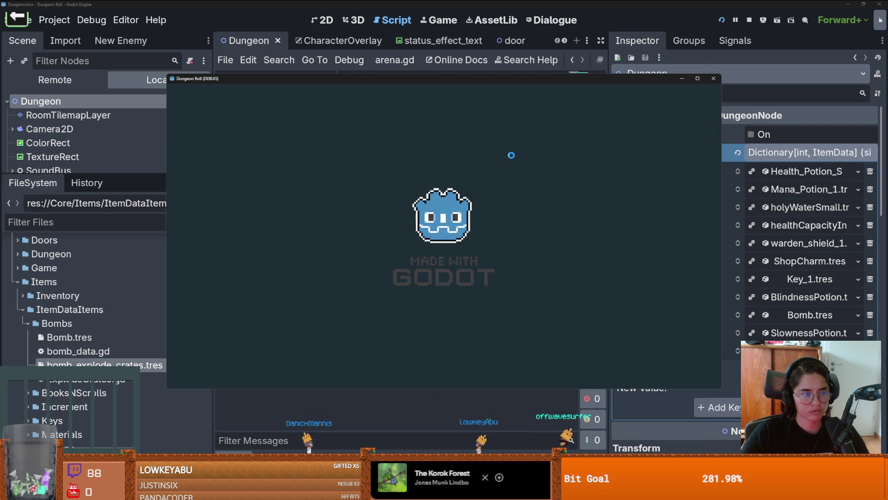
# Step: Spawn the new bomb with the console command 'spawn_item 010 1'
pyautogui.press('d')
pyautogui.press('s')
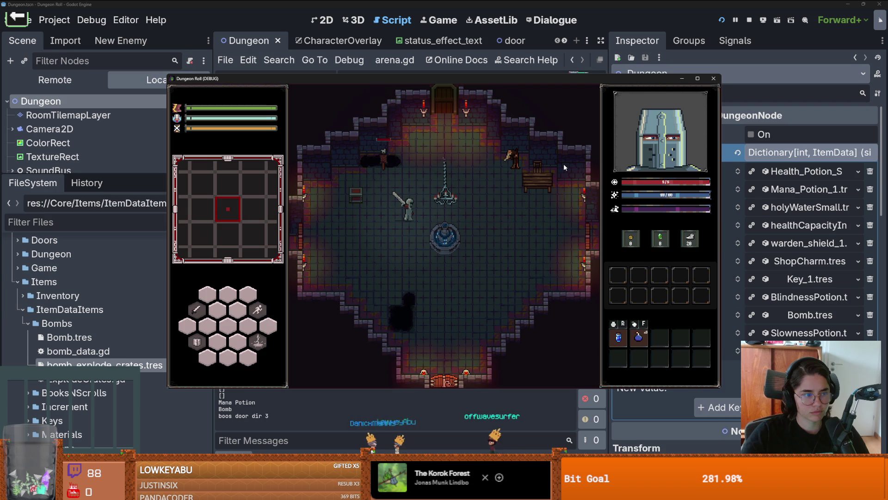
pyautogui.press('`')
pyautogui.write('s')
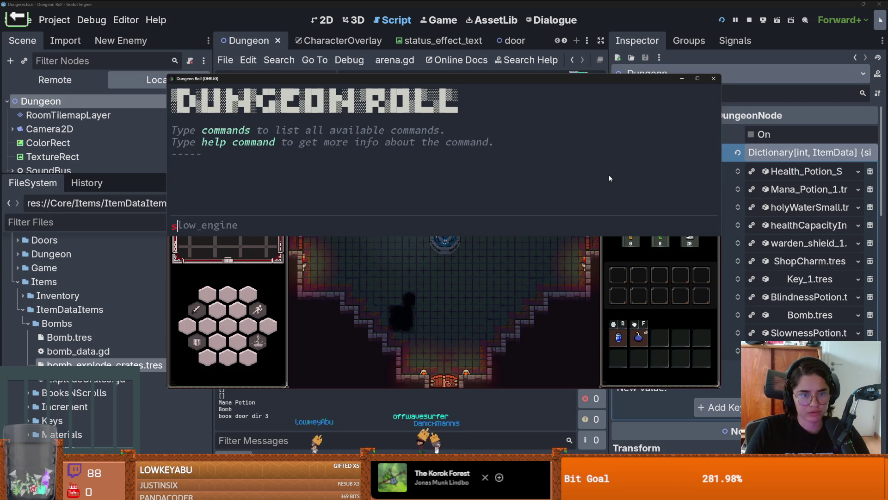
pyautogui.write('pawn_item 010 1')
pyautogui.press('Return')
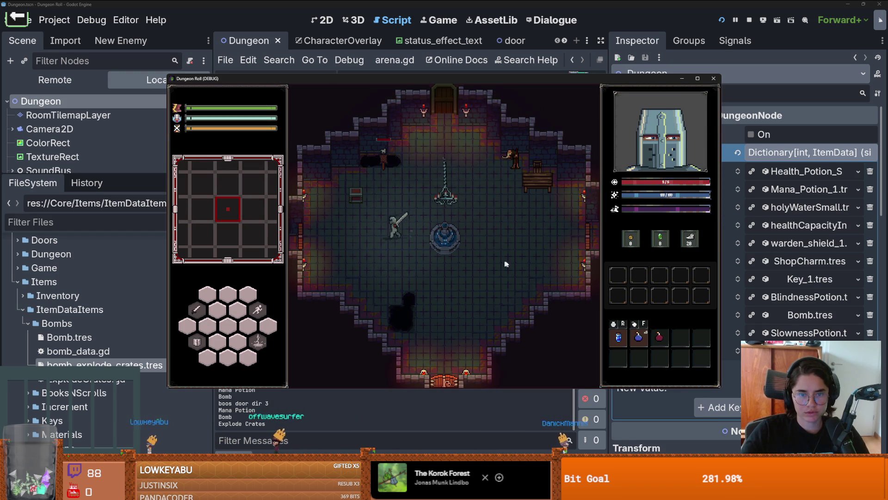
# Step: Swap the bomb and potion quick slots and try the items in-game
pyautogui.press('a')
pyautogui.press('d')
pyautogui.moveTo(639, 337); pyautogui.dragTo(667, 343)
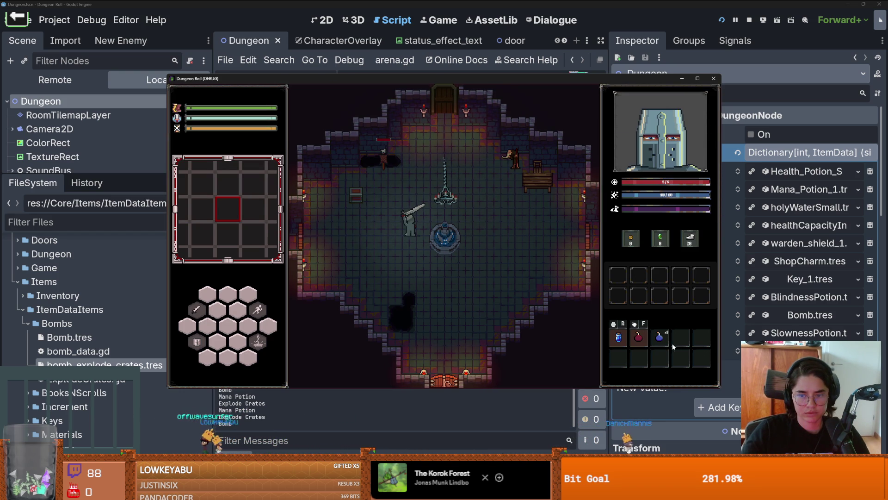
pyautogui.press('w')
pyautogui.press('f')
pyautogui.press('w')
pyautogui.press('a')
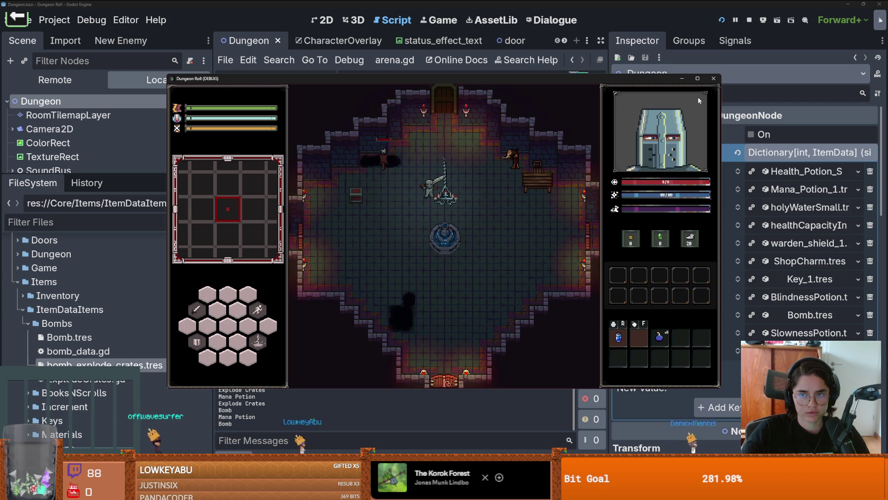
# Step: Stop the game and review the debugger's error list
pyautogui.click(712, 79)
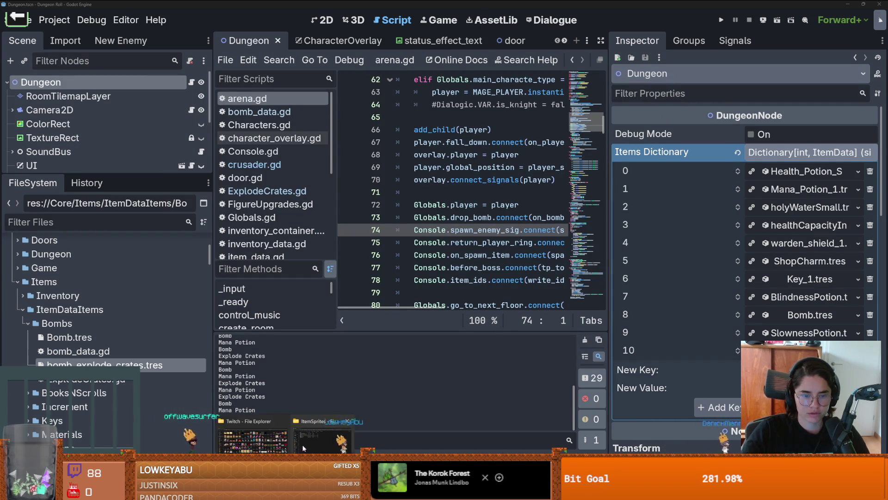
pyautogui.click(314, 298)
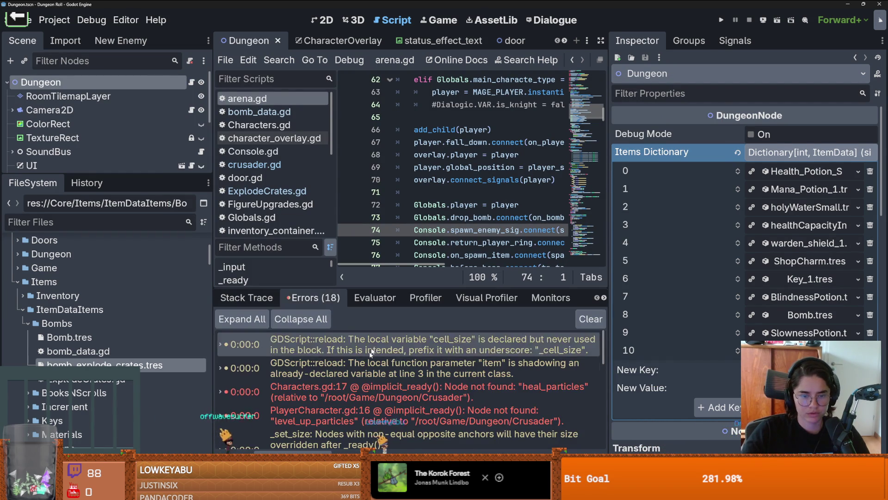
pyautogui.scroll(-3, 379, 408)
pyautogui.scroll(5, 379, 408)
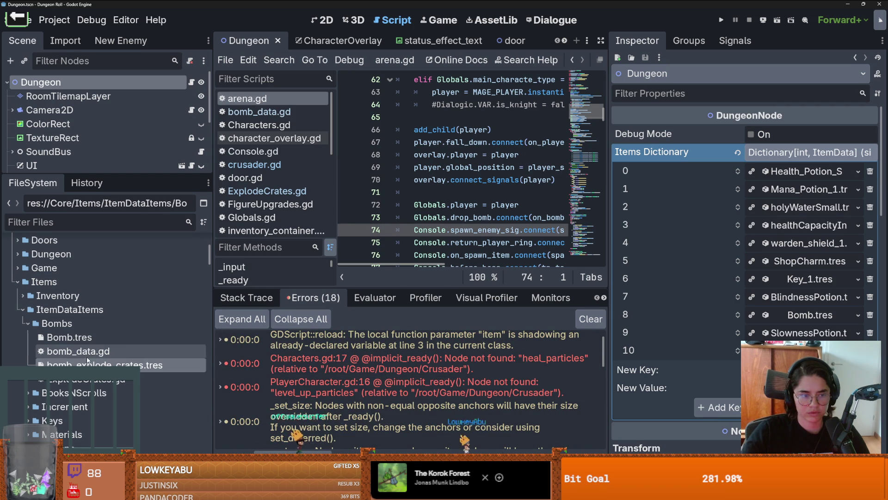
# Step: Open ExplodeCrates.gd, widen the code area, and select Console and destroy_crates on line 5
pyautogui.doubleClick(92, 378)
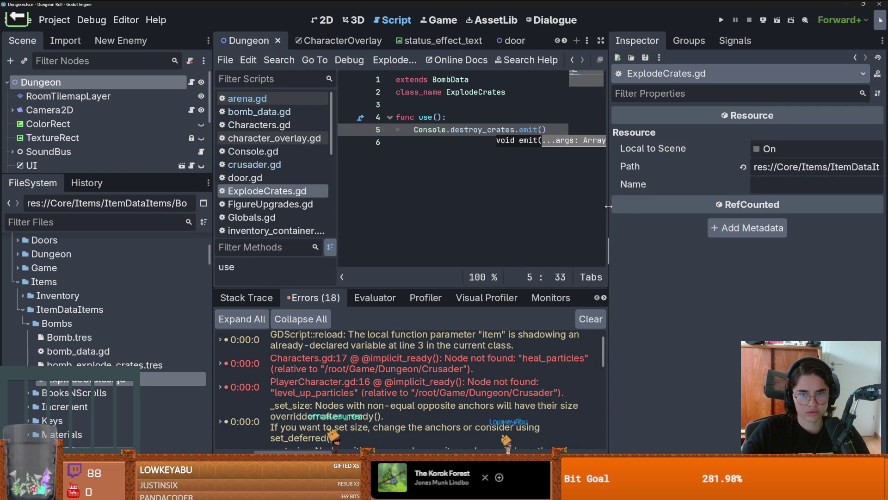
pyautogui.moveTo(610, 208); pyautogui.dragTo(792, 209)
pyautogui.click(440, 130)
pyautogui.doubleClick(431, 130)
pyautogui.doubleClick(481, 130)
pyautogui.doubleClick(430, 130)
pyautogui.doubleClick(481, 130)
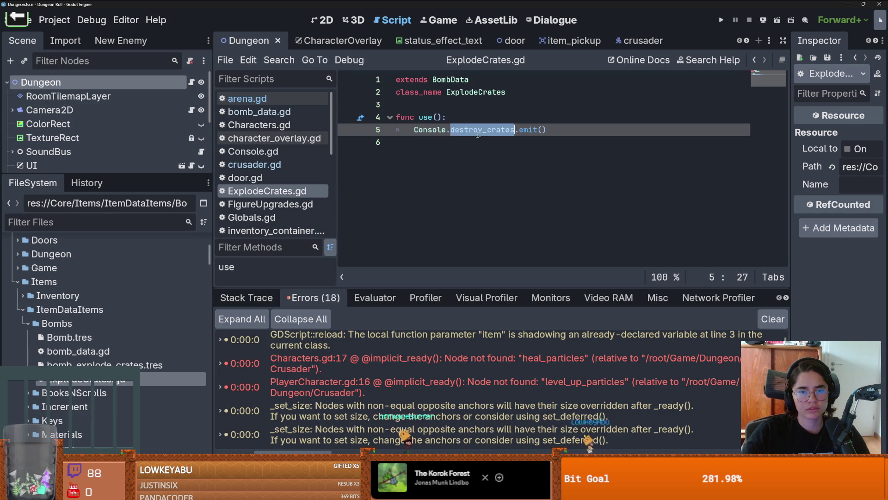
pyautogui.doubleClick(430, 130)
pyautogui.doubleClick(482, 130)
pyautogui.doubleClick(423, 130)
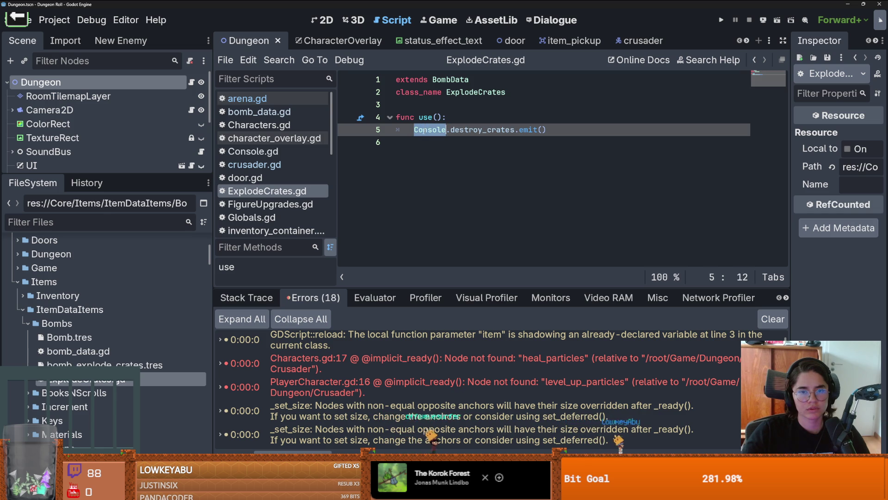
# Step: Follow Console into Console.gd, inspect where destroy_crates is declared and emitted, then paste back in ExplodeCrates.gd
pyautogui.keyDown('ctrl'); pyautogui.click(430, 131); pyautogui.keyUp('ctrl')
pyautogui.scroll(-5, 464, 230)
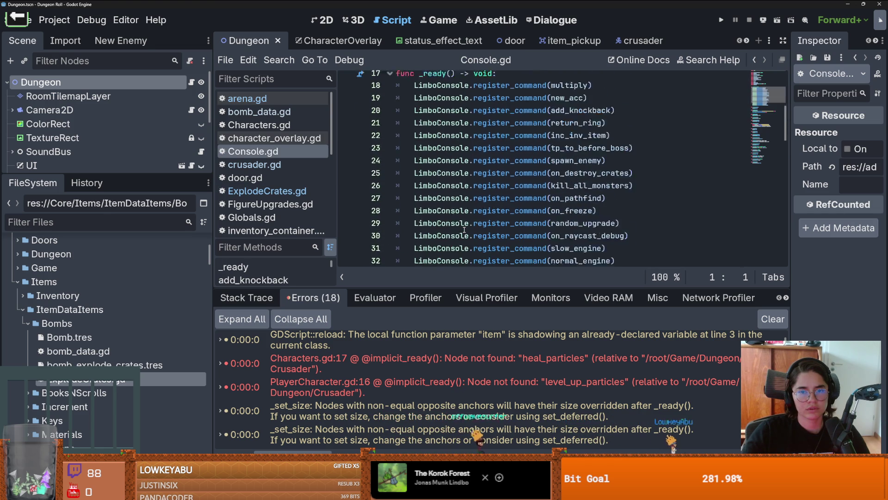
pyautogui.scroll(5, 465, 229)
pyautogui.scroll(1, 467, 213)
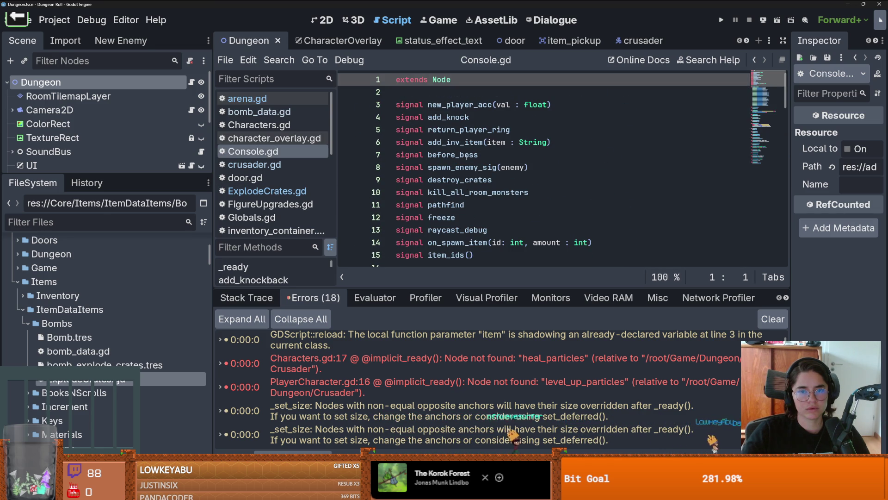
pyautogui.doubleClick(462, 180)
pyautogui.hotkey('ctrl', 'c')
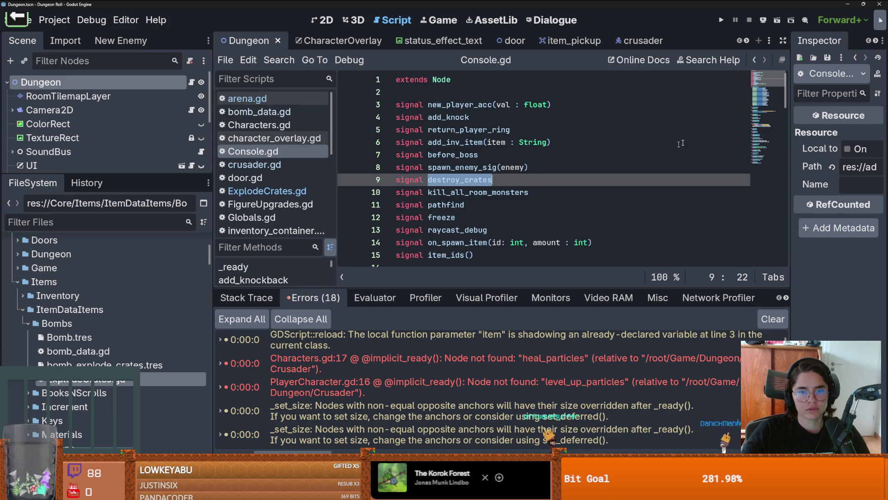
pyautogui.click(755, 61)
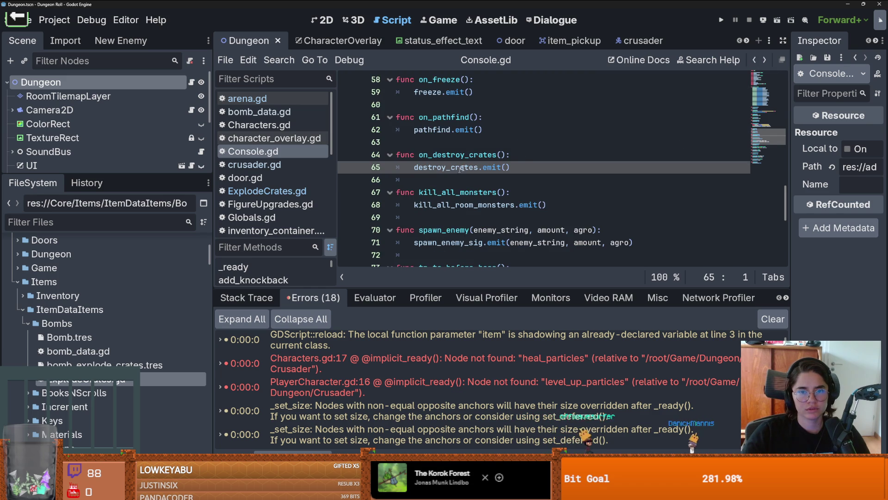
pyautogui.hotkey('alt', 'Left')
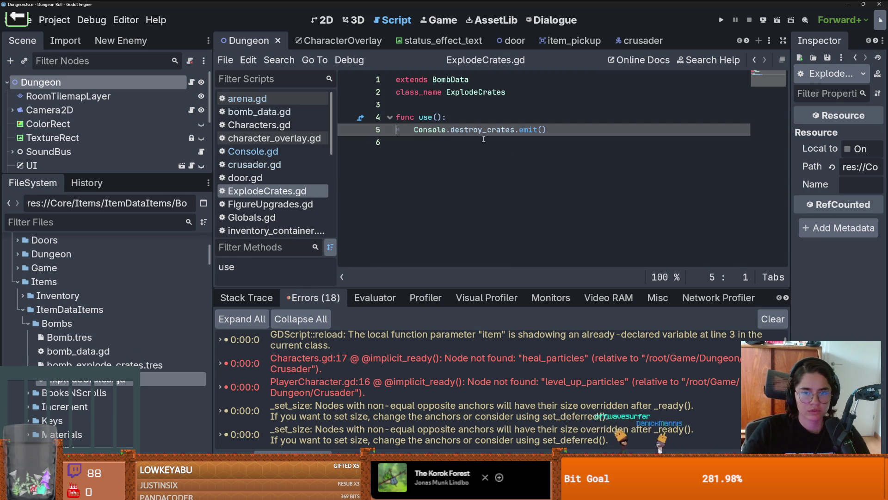
pyautogui.hotkey('ctrl', 'v')
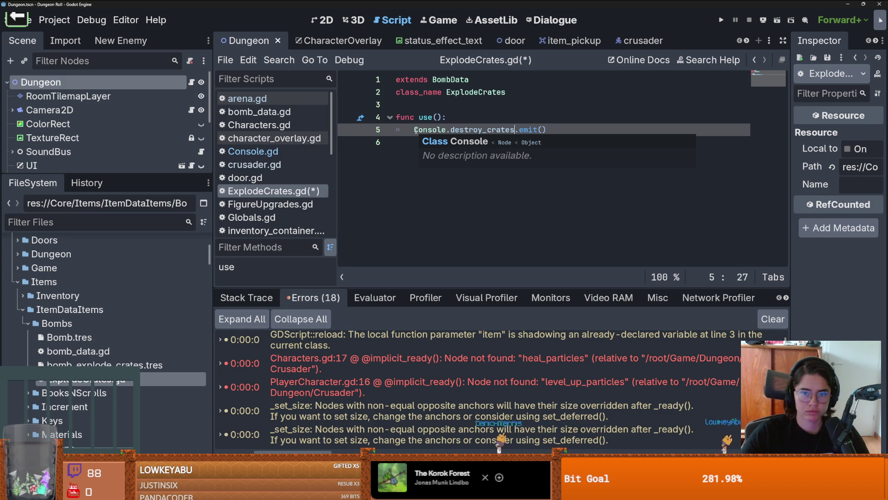
# Step: Step back to the previous script, scroll through its code, then reopen ExplodeCrates.gd from the script list
pyautogui.hotkey('alt', 'Left')
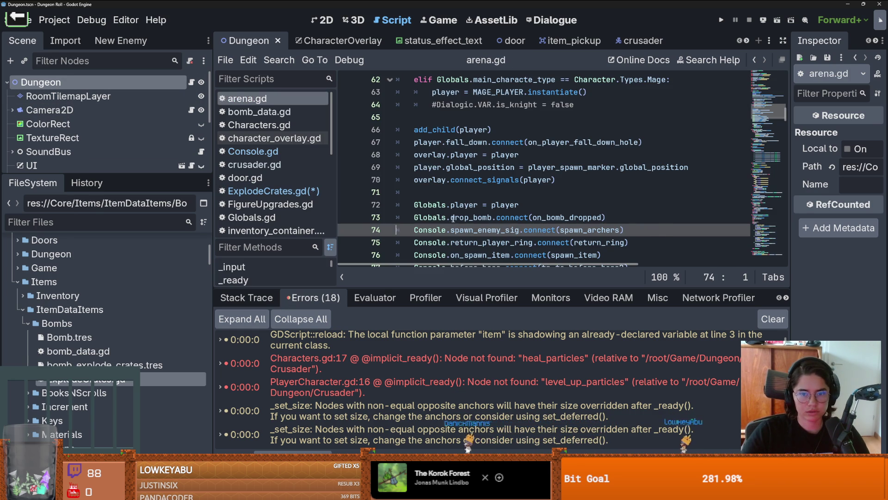
pyautogui.scroll(-2, 497, 221)
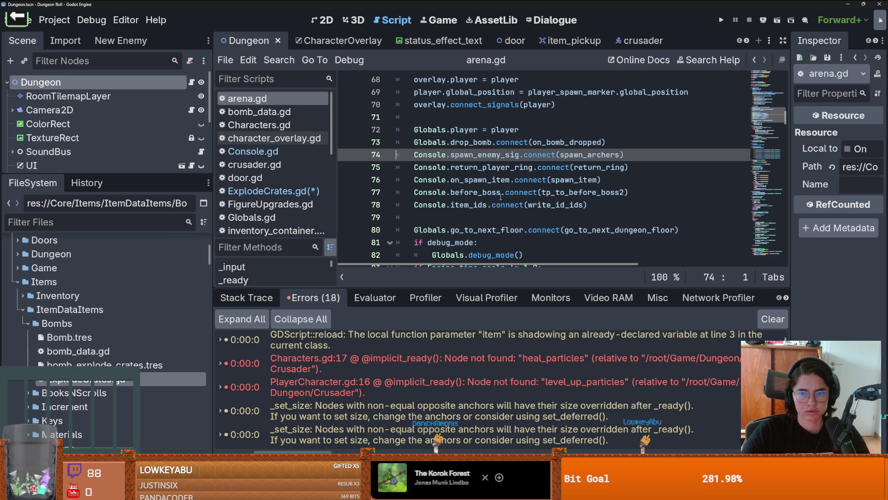
pyautogui.scroll(-1, 501, 197)
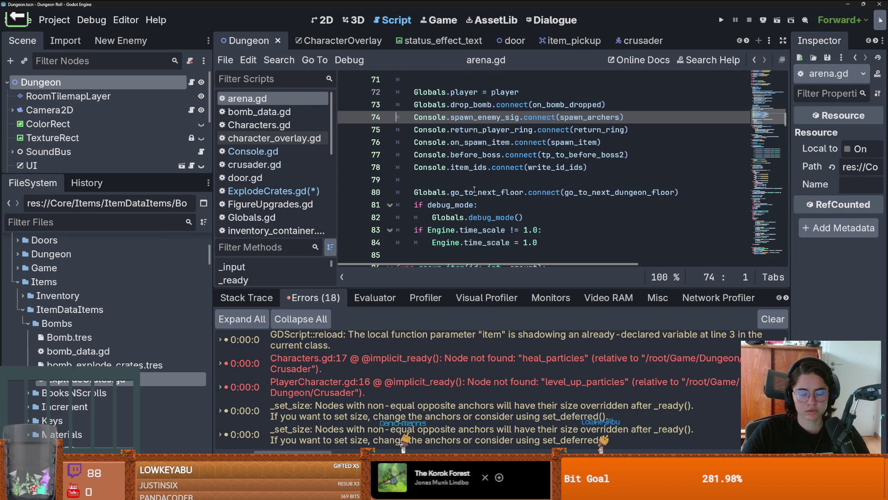
pyautogui.scroll(1, 493, 197)
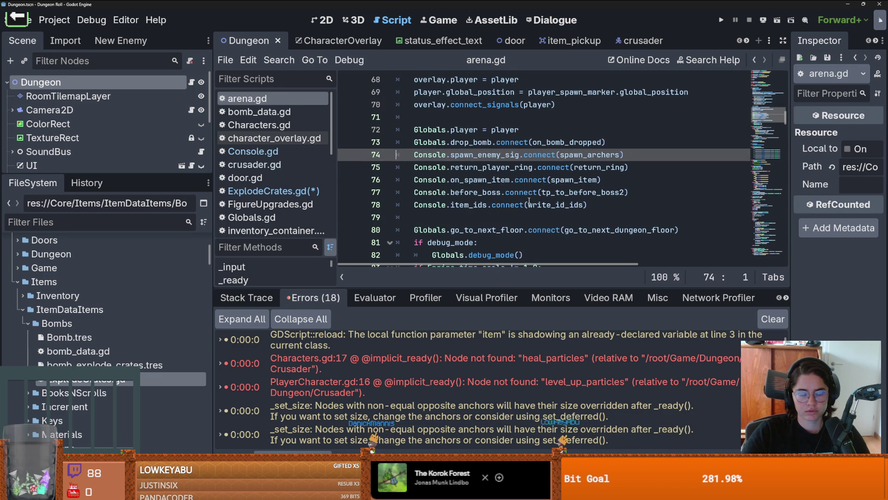
pyautogui.moveTo(529, 200)
pyautogui.scroll(7, 530, 200)
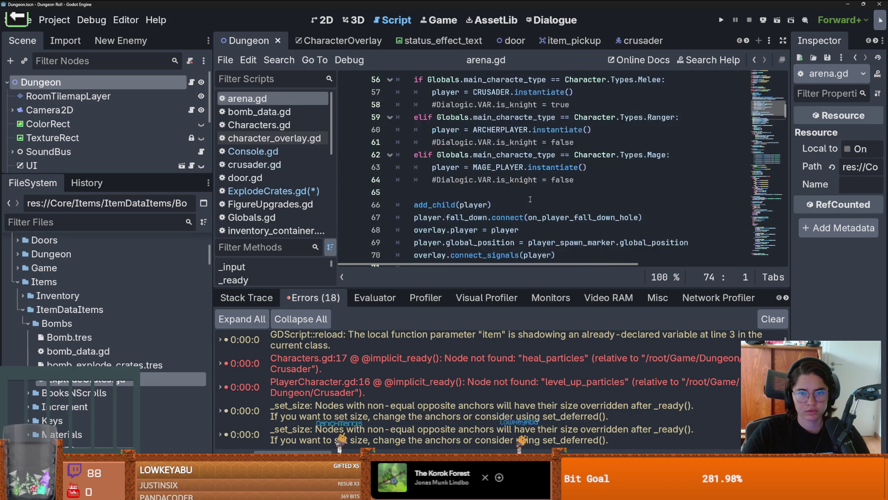
pyautogui.scroll(-5, 530, 198)
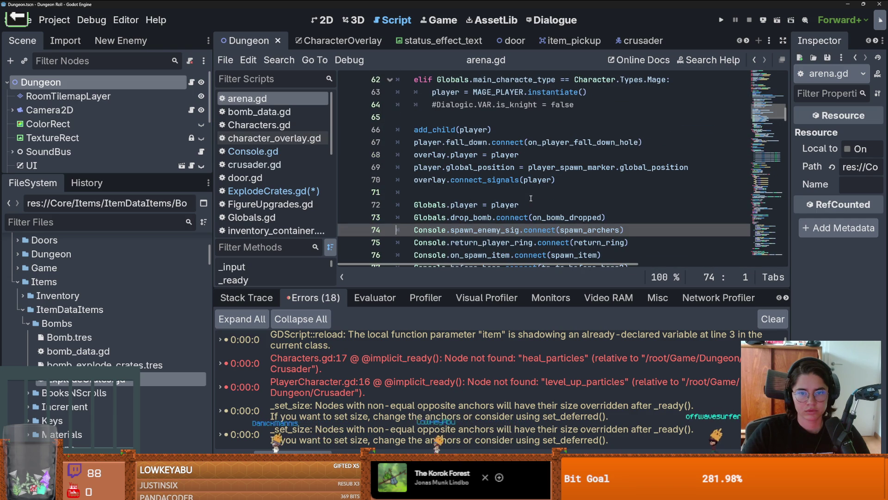
pyautogui.scroll(-12, 531, 198)
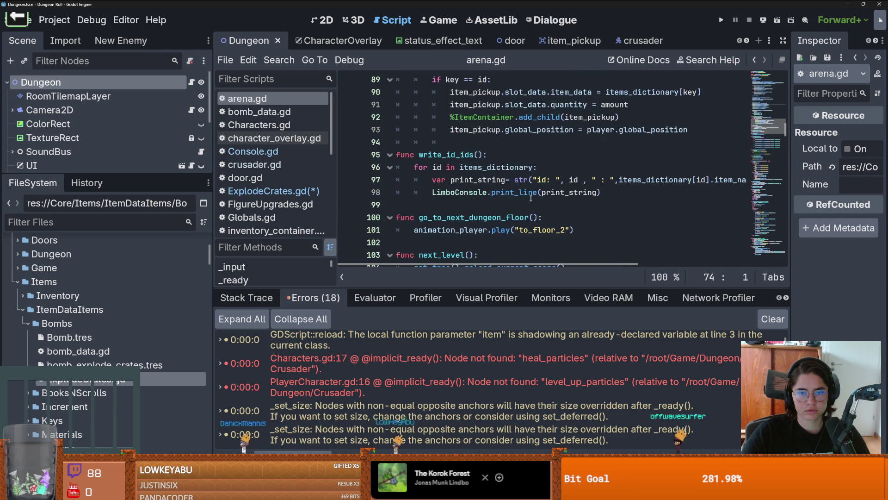
pyautogui.scroll(-10, 530, 198)
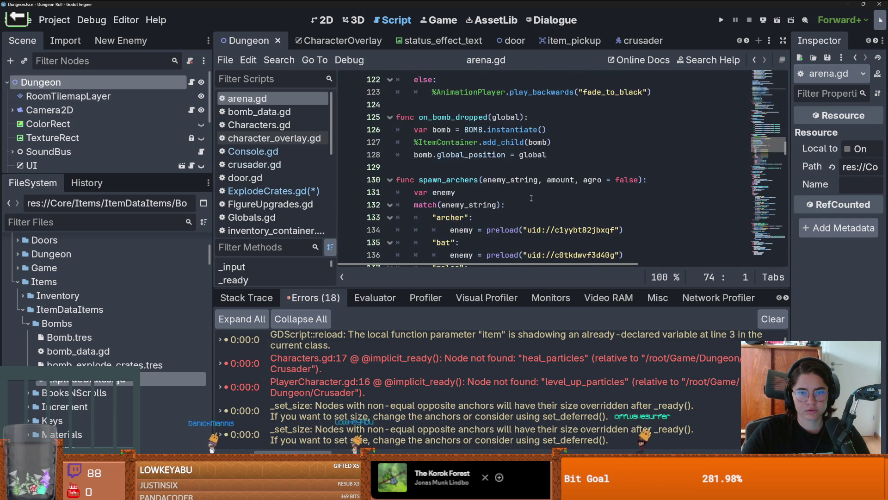
pyautogui.scroll(-9, 531, 198)
pyautogui.scroll(-10, 530, 198)
pyautogui.scroll(-10, 531, 198)
pyautogui.scroll(5, 532, 198)
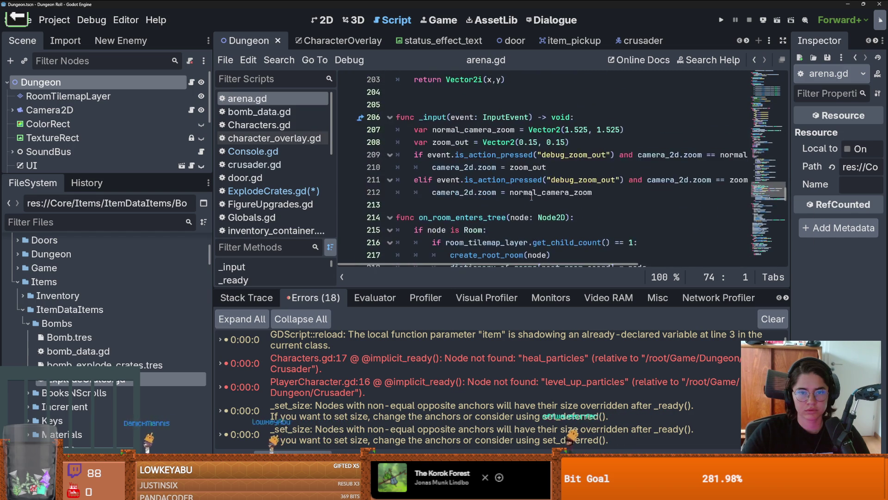
pyautogui.scroll(-3, 531, 198)
pyautogui.scroll(-9, 532, 197)
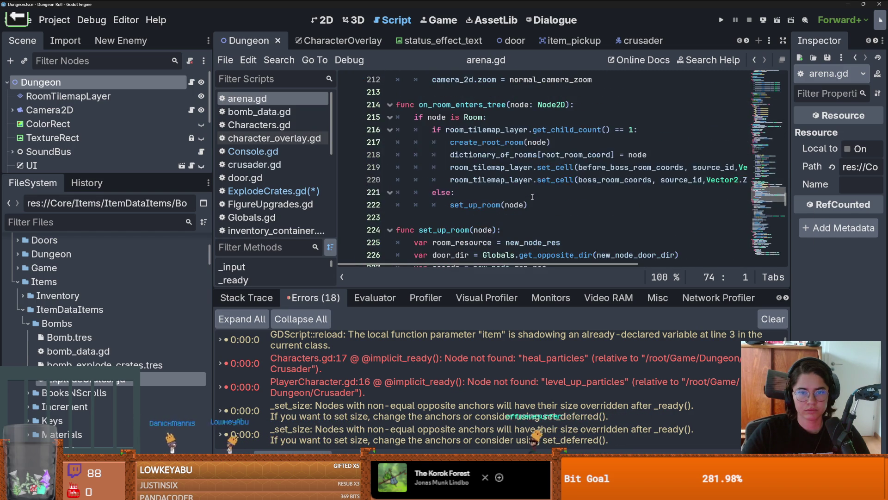
pyautogui.scroll(-6, 533, 197)
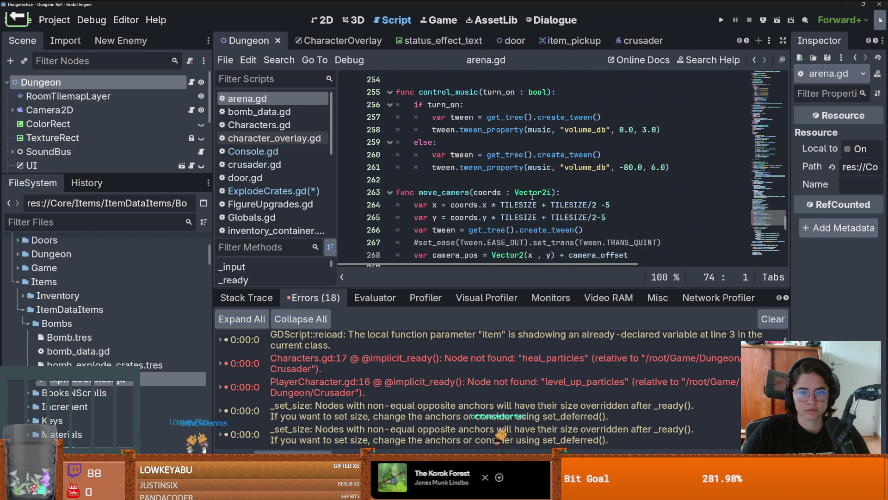
pyautogui.scroll(-15, 532, 196)
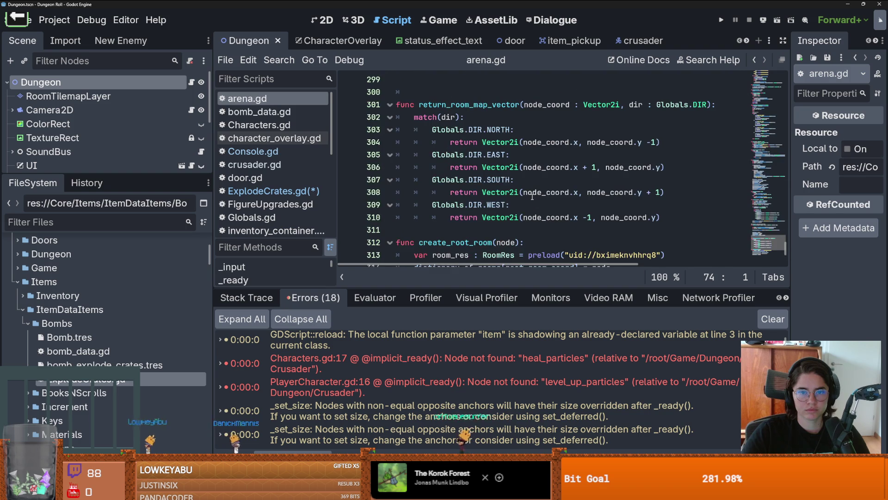
pyautogui.scroll(-4, 532, 197)
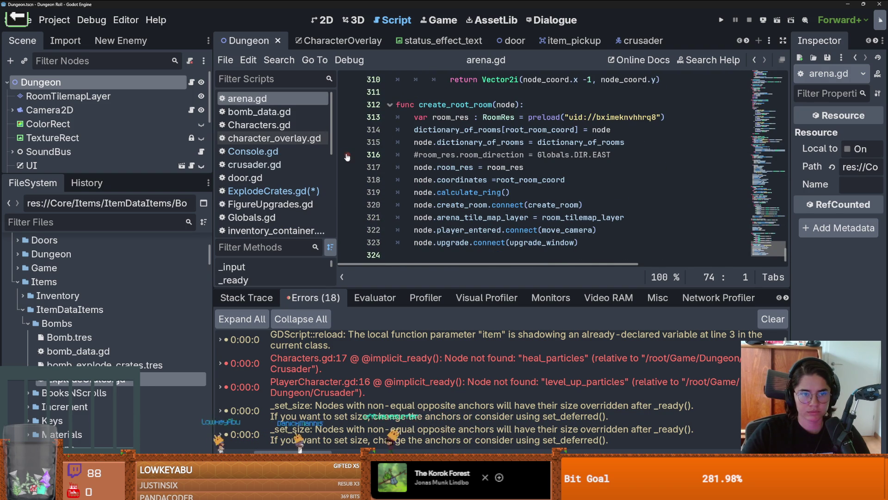
pyautogui.click(273, 191)
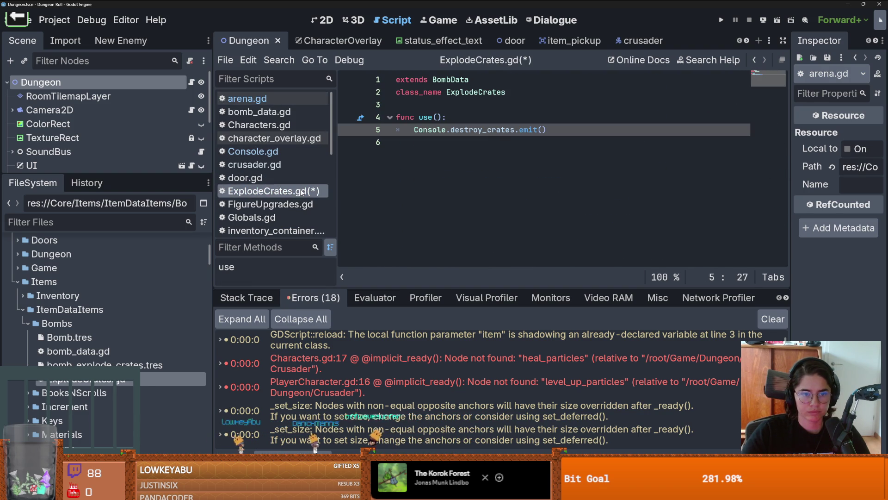
# Step: Jump to the destroy_crates declaration in Console.gd, search all project files for it, then run the project
pyautogui.keyDown('ctrl'); pyautogui.click(449, 132); pyautogui.keyUp('ctrl')
pyautogui.doubleClick(463, 167)
pyautogui.click(273, 60)
pyautogui.click(287, 137)
pyautogui.click(449, 293)
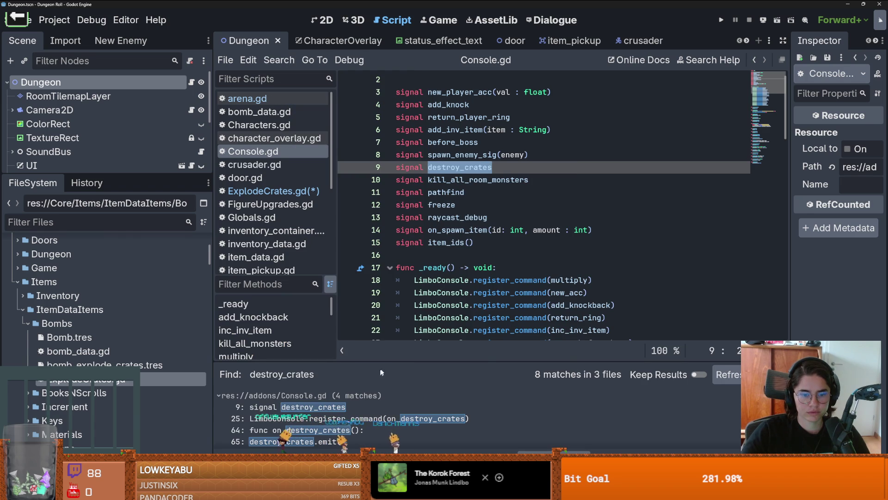
pyautogui.press('F5')
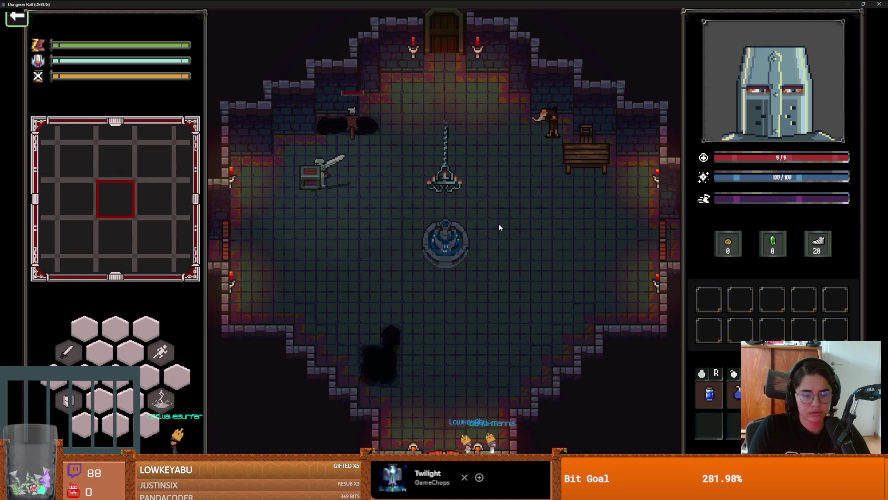
# Step: Open the in-game debug console and run 'commands' to list the available commands
pyautogui.press('`')
pyautogui.write('sp')
pyautogui.press('BackSpace')
pyautogui.press('BackSpace')
pyautogui.write('c')
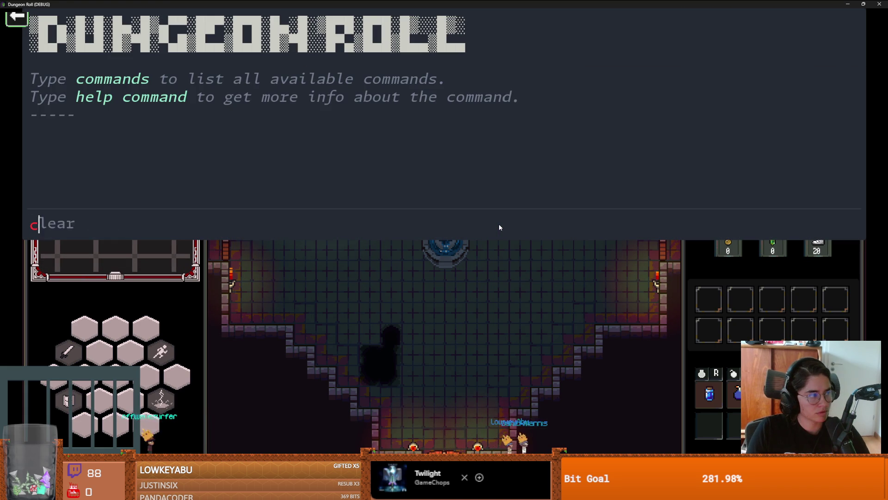
pyautogui.write('ommands')
pyautogui.press('Return')
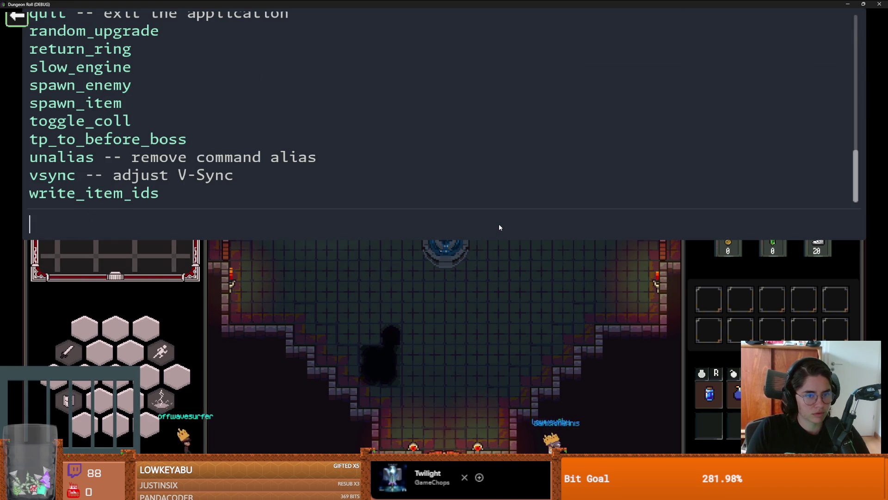
# Step: Run on_destroy_crates, move the knight around the room, and shrink the game window
pyautogui.press('Up')
pyautogui.scroll(5, 325, 155)
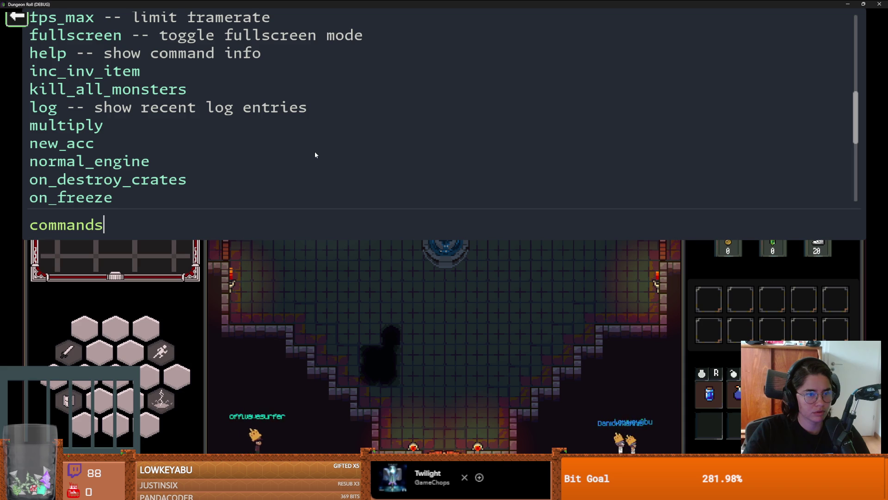
pyautogui.press('BackSpace')
pyautogui.press('BackSpace')
pyautogui.press('BackSpace')
pyautogui.press('BackSpace')
pyautogui.press('BackSpace')
pyautogui.press('BackSpace')
pyautogui.write('on_d')
pyautogui.press('Tab')
pyautogui.press('Return')
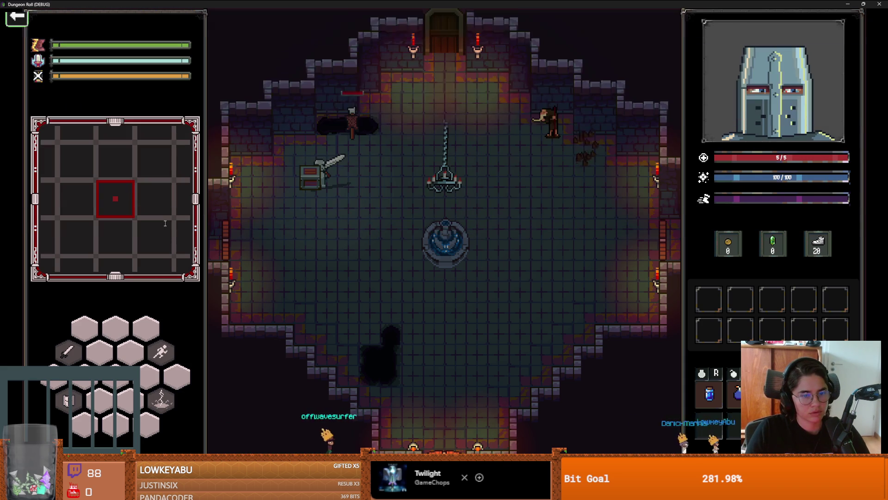
pyautogui.press('d')
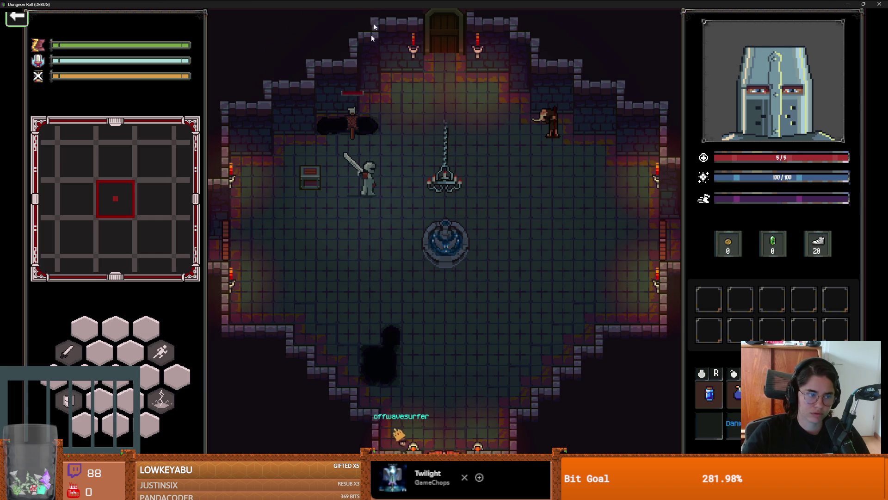
pyautogui.moveTo(371, 4); pyautogui.dragTo(332, 145)
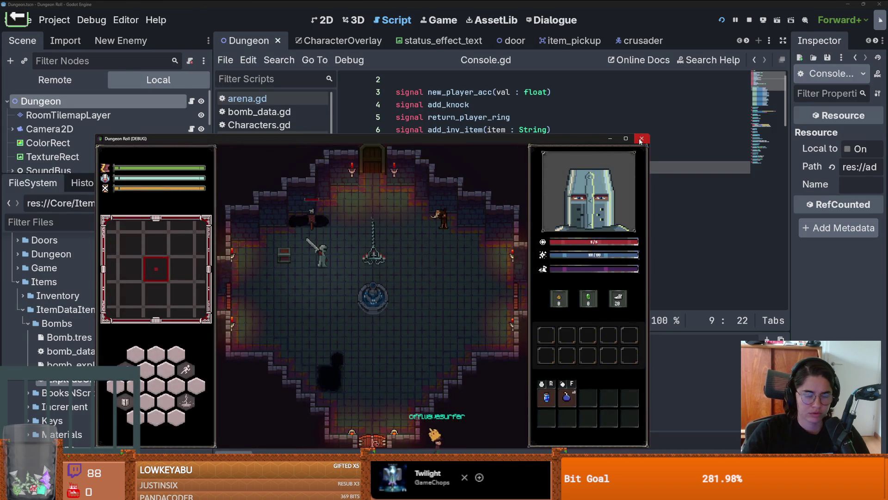
# Step: Close the running game, undo the stray 'c' typed into Console.gd, and focus the Filter Files box
pyautogui.click(641, 139)
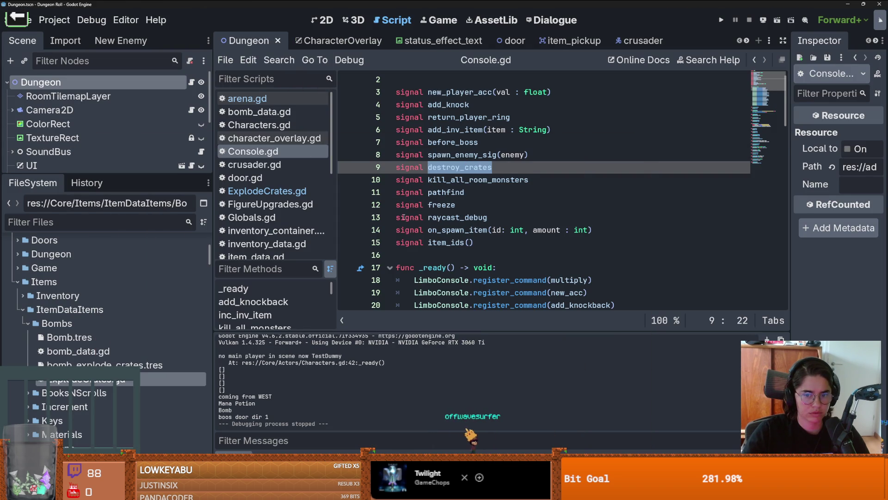
pyautogui.scroll(-3, 404, 217)
pyautogui.write('c')
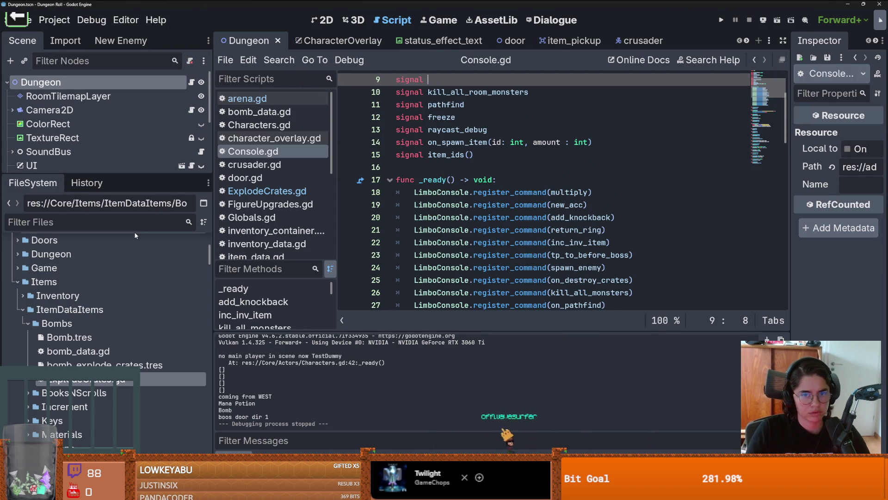
pyautogui.hotkey('ctrl', 'z')
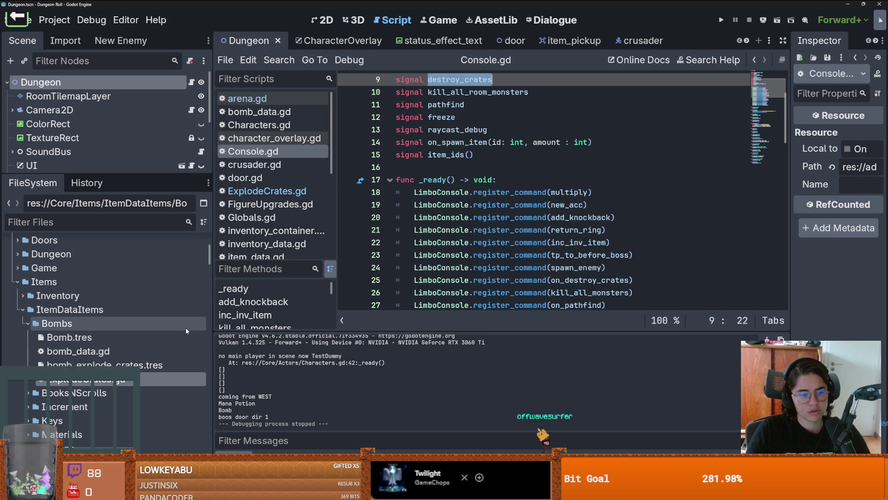
pyautogui.click(127, 222)
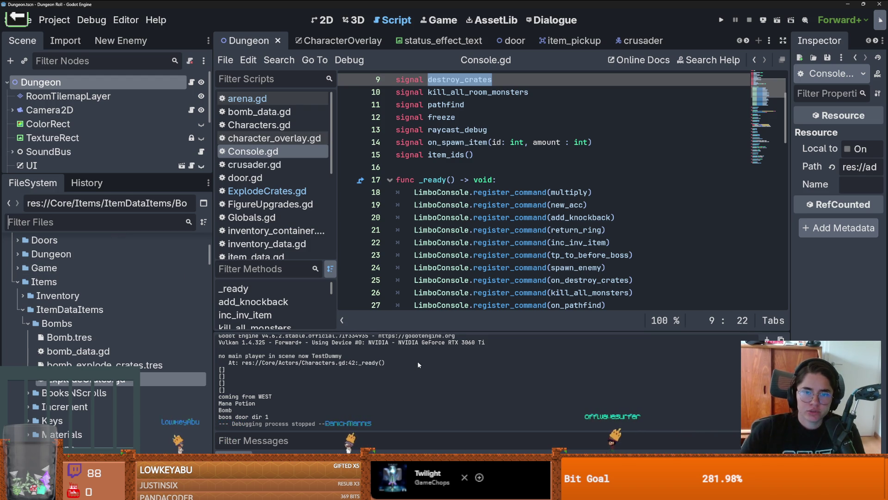
pyautogui.scroll(2, 475, 154)
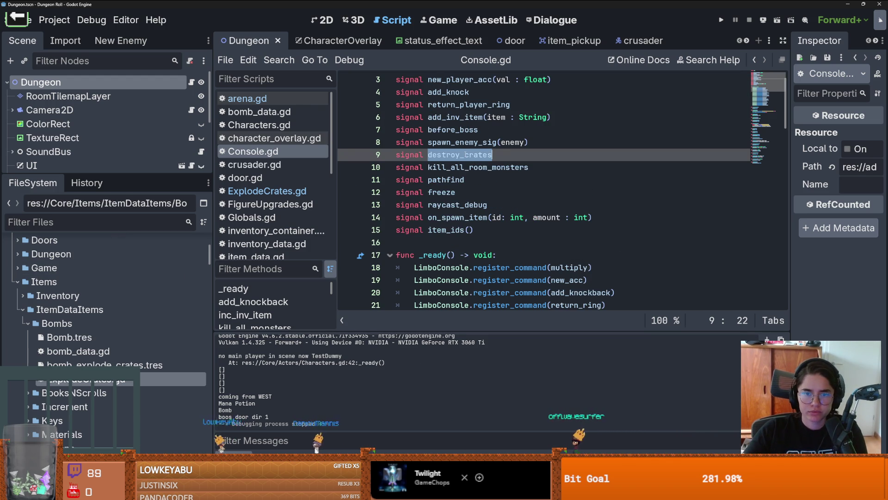
# Step: Search all project files for destroy_crates and open the on_destroy_crates handler in tilemap_scenes.gd
pyautogui.click(280, 60)
pyautogui.click(277, 124)
pyautogui.click(451, 298)
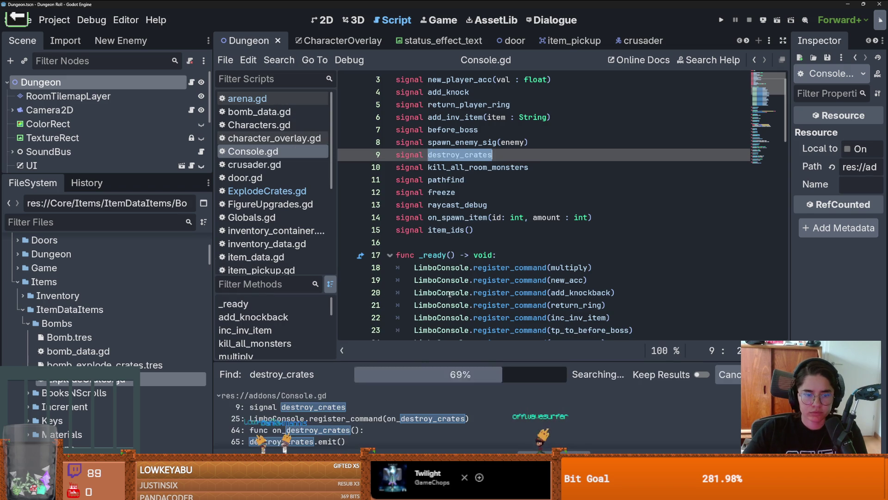
pyautogui.scroll(-5, 391, 406)
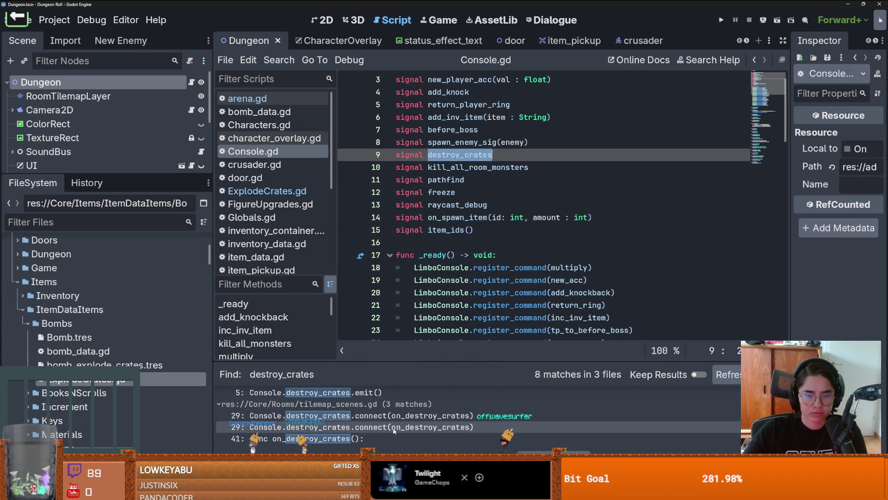
pyautogui.click(393, 427)
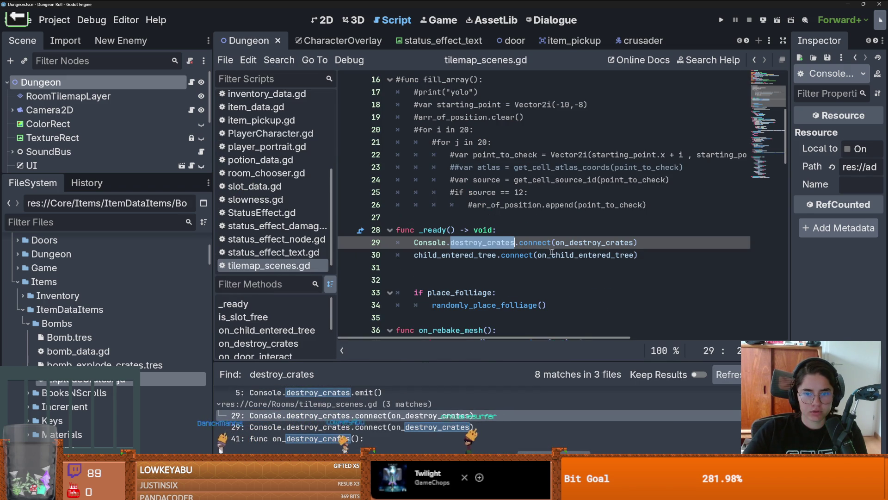
pyautogui.keyDown('ctrl'); pyautogui.click(575, 245); pyautogui.keyUp('ctrl')
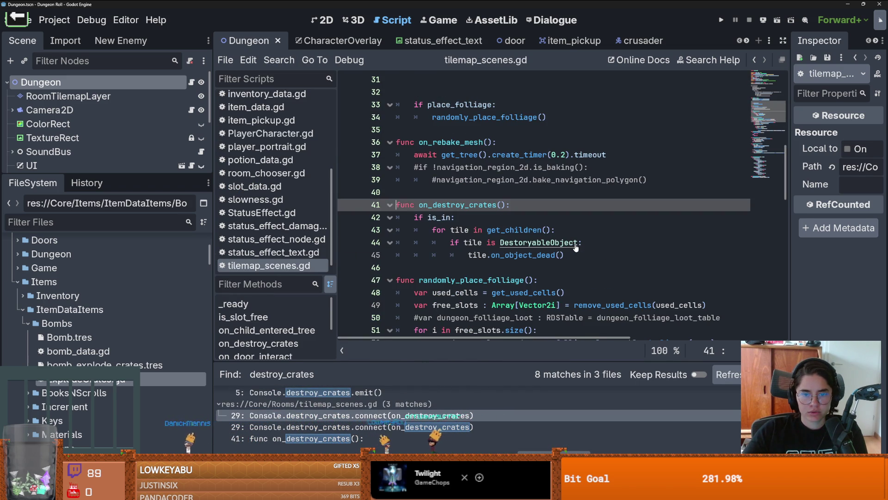
# Step: View the DestoryableObject class definition, return to line 44, and filter the project files for 'cr'
pyautogui.click(533, 243)
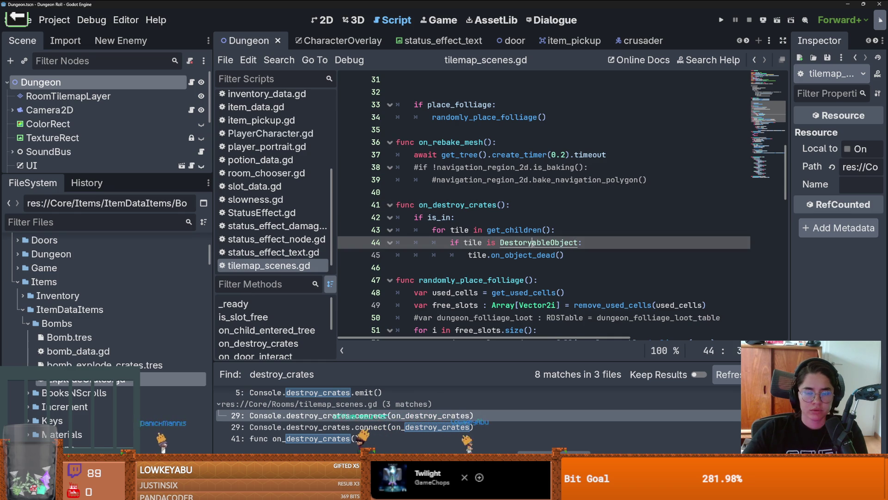
pyautogui.keyDown('ctrl'); pyautogui.click(532, 243); pyautogui.keyUp('ctrl')
pyautogui.scroll(-2, 533, 246)
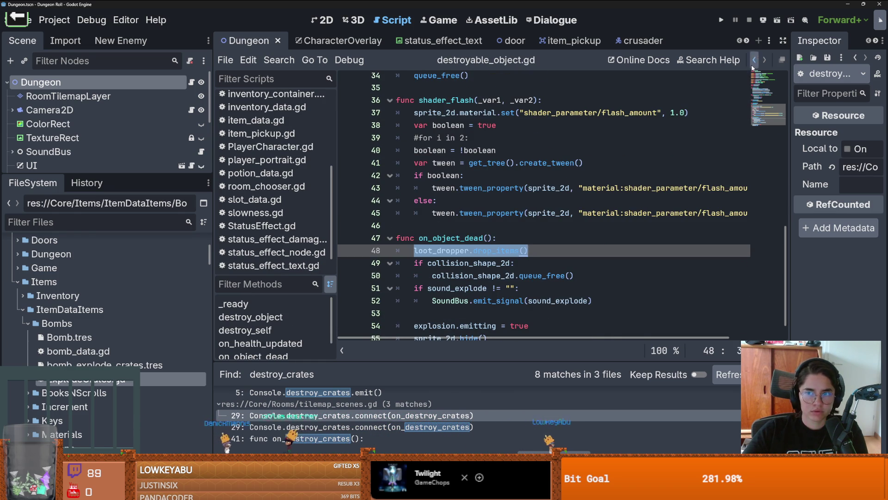
pyautogui.scroll(10, 752, 68)
pyautogui.scroll(-7, 505, 249)
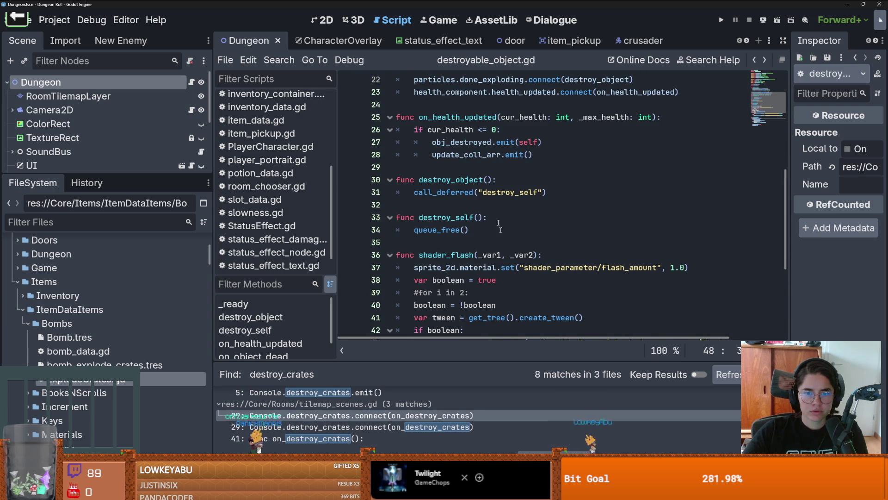
pyautogui.scroll(2, 724, 88)
pyautogui.click(755, 61)
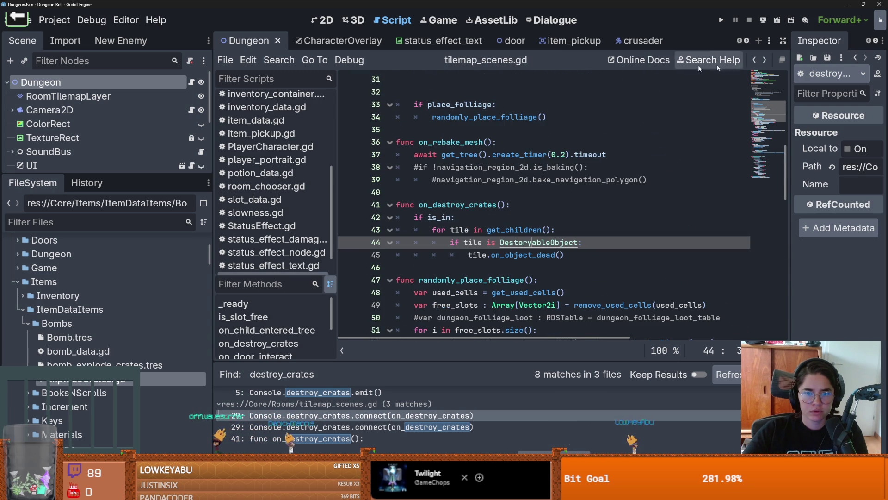
pyautogui.doubleClick(542, 242)
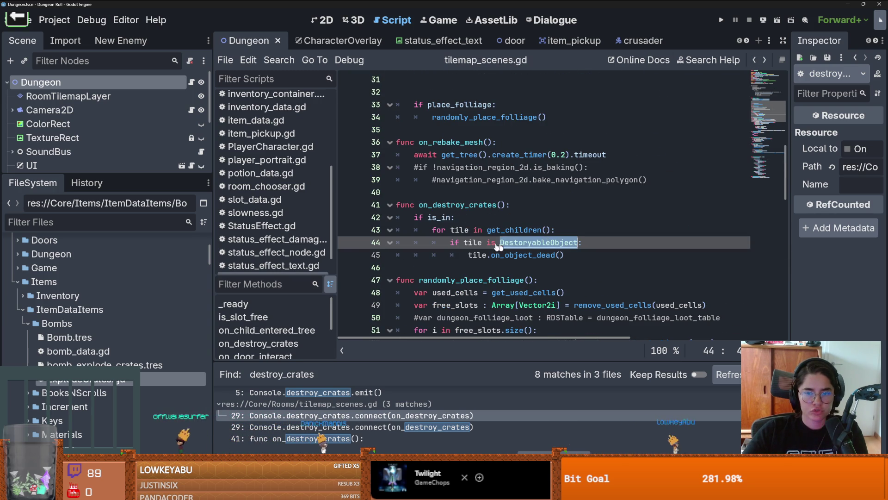
pyautogui.write('crate')
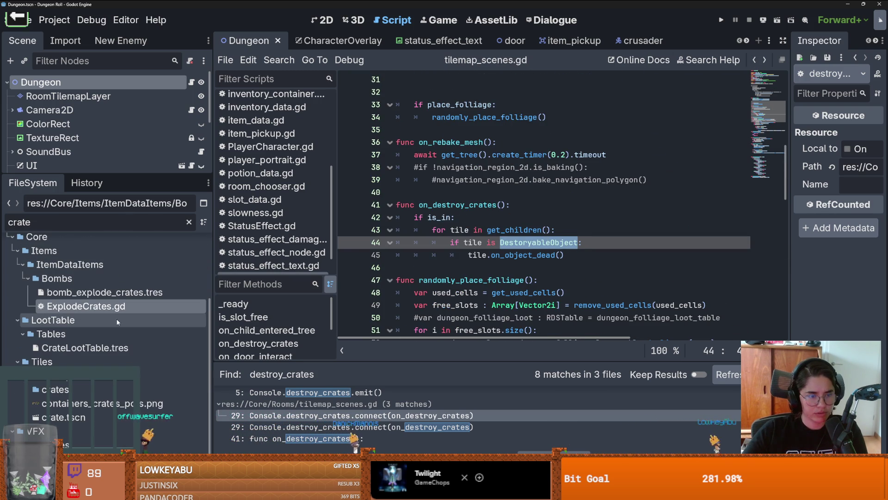
# Step: Open crate.tscn and its DestoryableObject script, go back, then filter for 'root' and open root_room
pyautogui.doubleClick(65, 417)
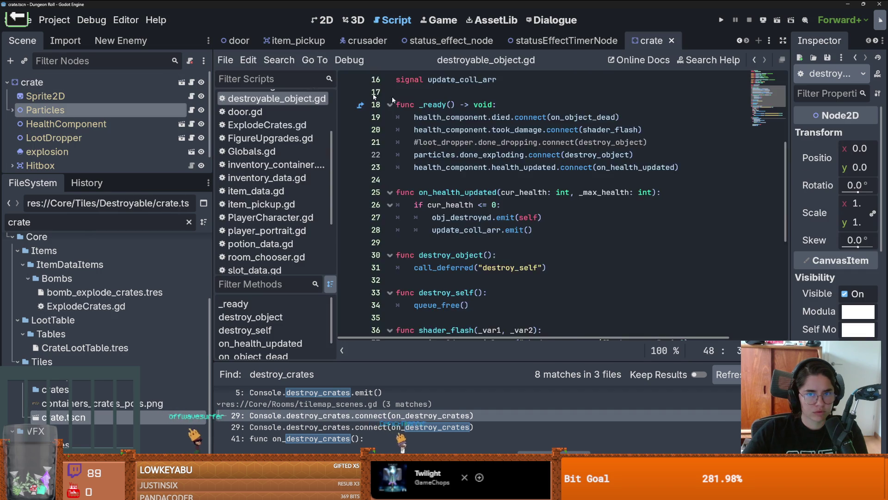
pyautogui.scroll(5, 477, 153)
pyautogui.doubleClick(471, 94)
pyautogui.click(754, 61)
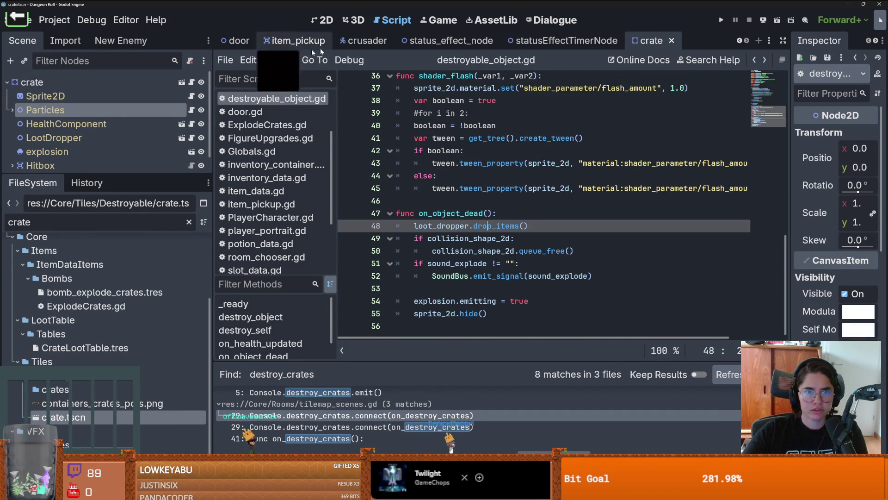
pyautogui.write('root')
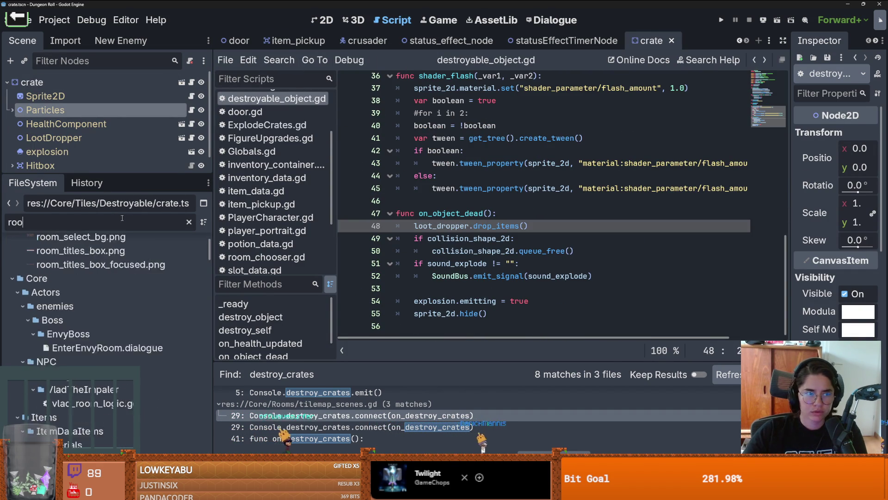
pyautogui.press('Return')
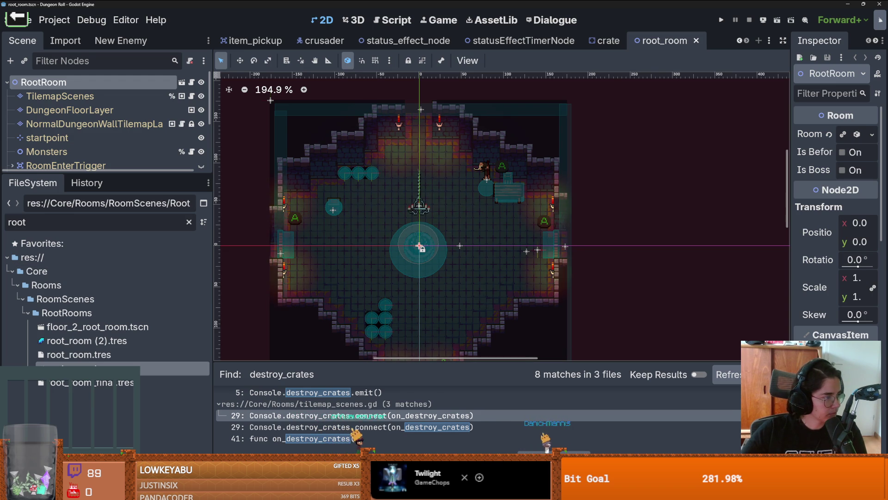
# Step: Zoom into root_room, undo an accidental crate move, enlarge the Scene tree, and select TilemapScenes
pyautogui.scroll(3, 378, 192)
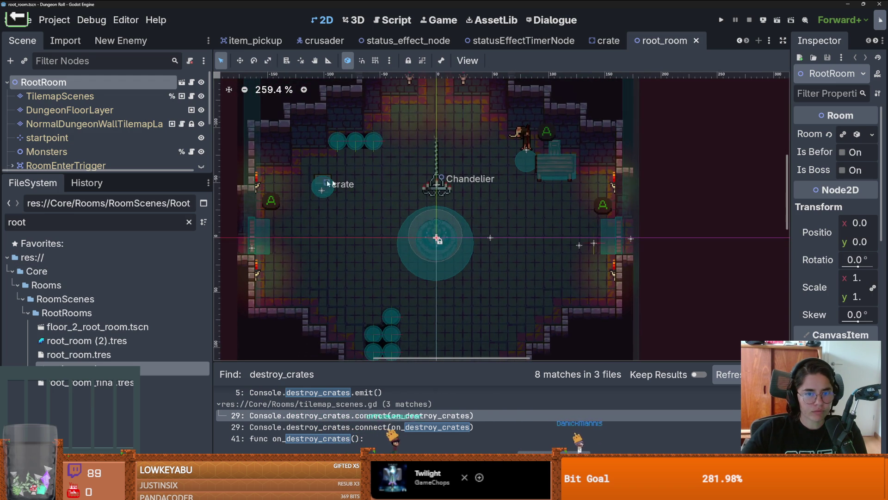
pyautogui.moveTo(314, 182)
pyautogui.mouseDown()
pyautogui.moveTo(438, 237)
pyautogui.moveTo(409, 214)
pyautogui.moveTo(345, 192)
pyautogui.mouseUp()
pyautogui.hotkey('ctrl', 'z')
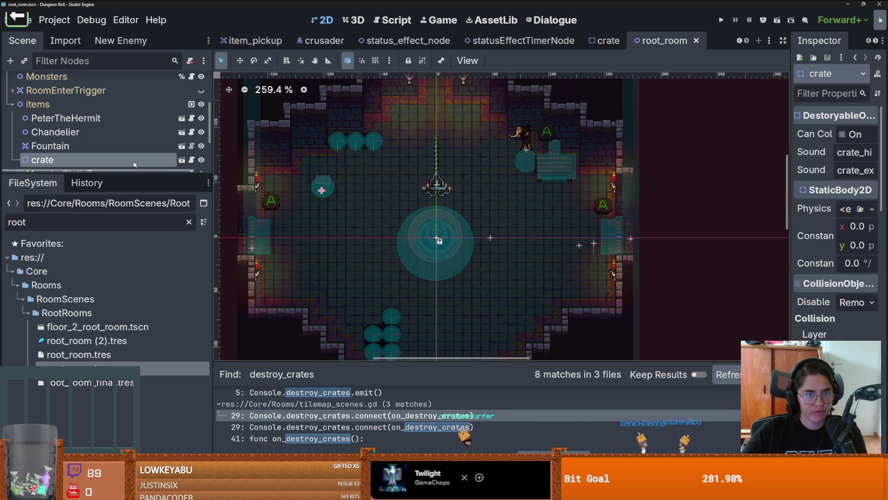
pyautogui.moveTo(87, 175); pyautogui.dragTo(88, 312)
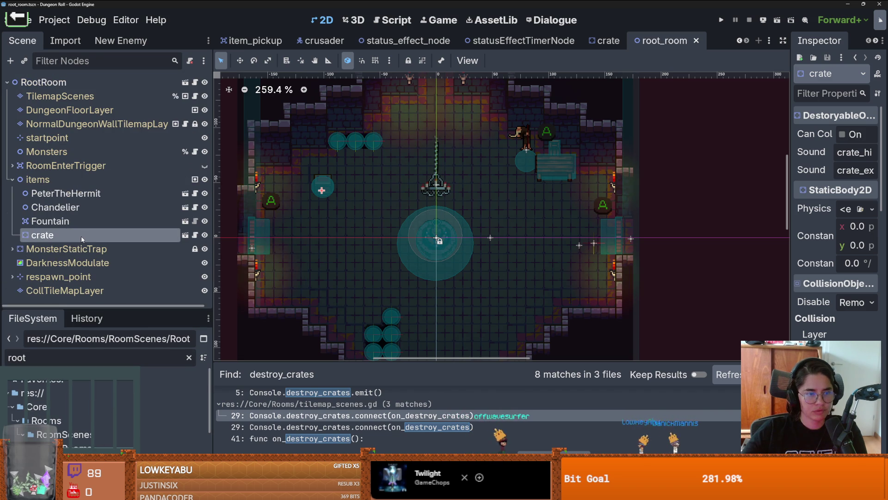
pyautogui.scroll(2, 304, 185)
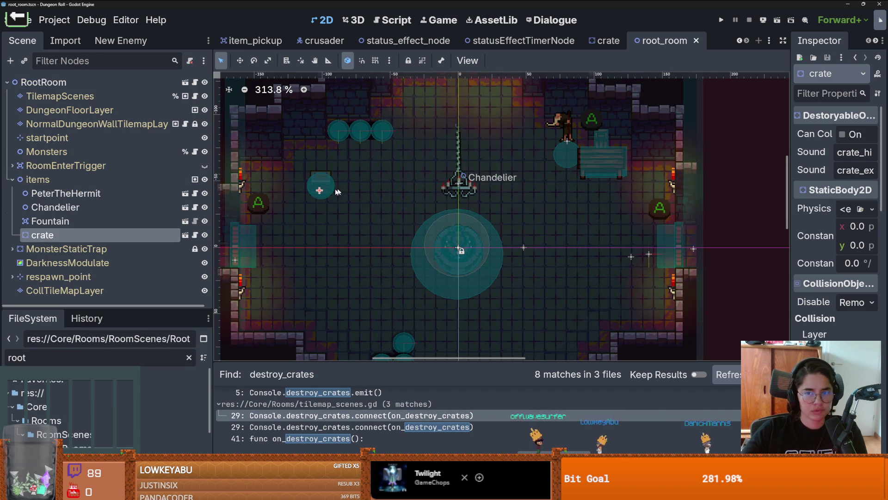
pyautogui.click(60, 96)
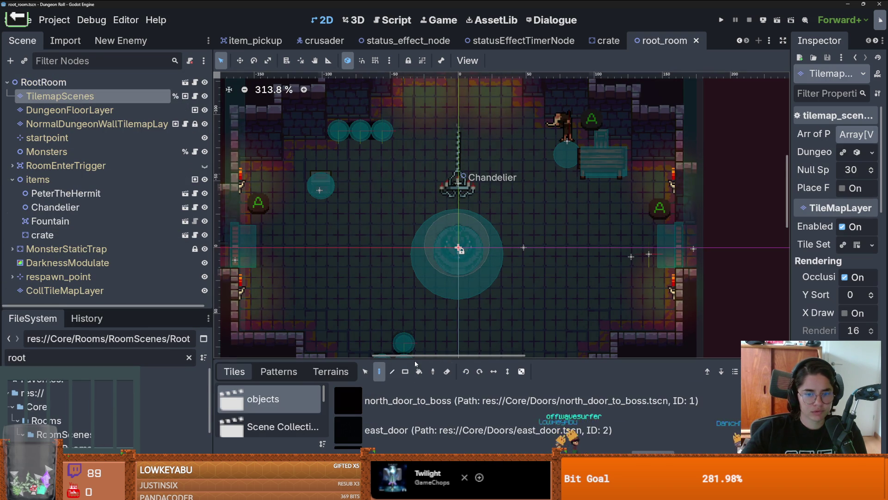
# Step: Pick the crate tile from the Destroyable scene collection and paint a column of crates on the room's left
pyautogui.moveTo(324, 360); pyautogui.dragTo(324, 197)
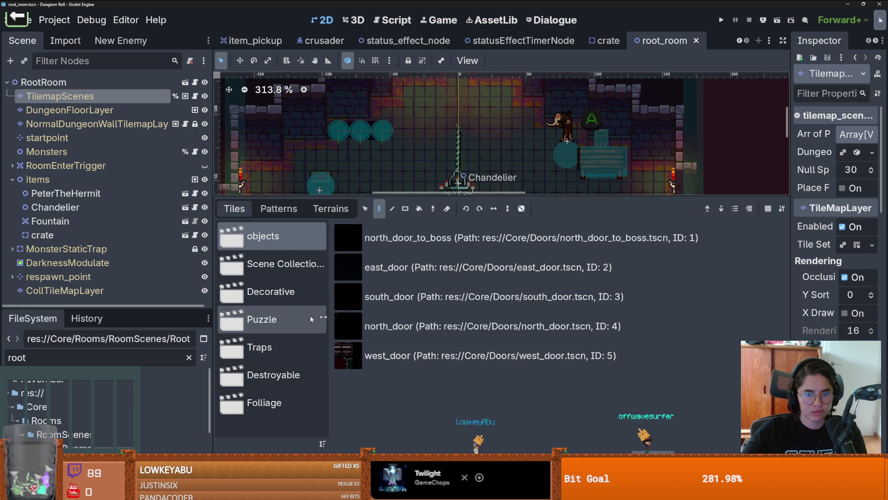
pyautogui.click(272, 265)
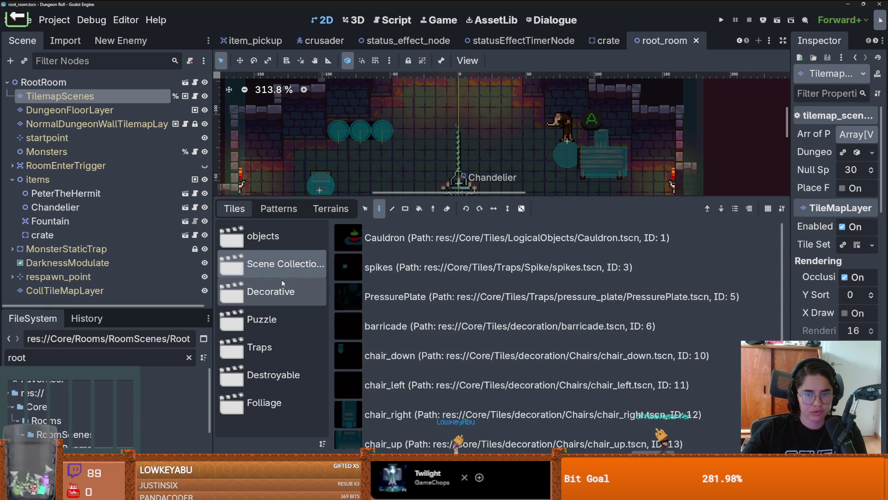
pyautogui.click(266, 374)
pyautogui.click(397, 252)
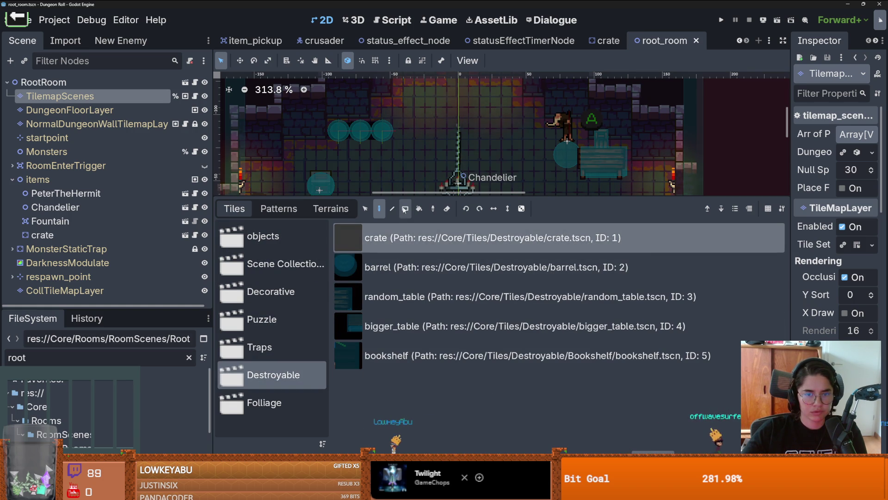
pyautogui.moveTo(405, 196); pyautogui.dragTo(405, 335)
pyautogui.moveTo(296, 162)
pyautogui.mouseDown()
pyautogui.moveTo(305, 225)
pyautogui.moveTo(319, 210)
pyautogui.mouseUp()
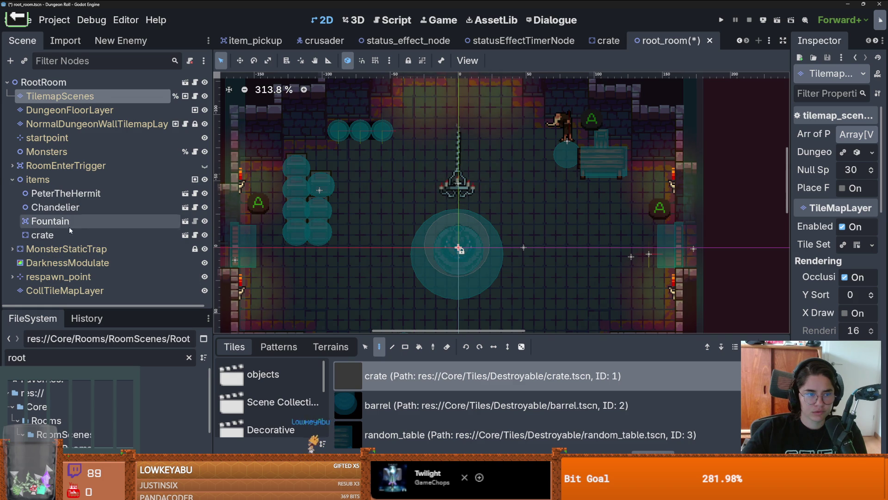
# Step: Add two more crates beside the column, delete the standalone crate node, and save root_room
pyautogui.click(67, 234)
pyautogui.rightClick(67, 234)
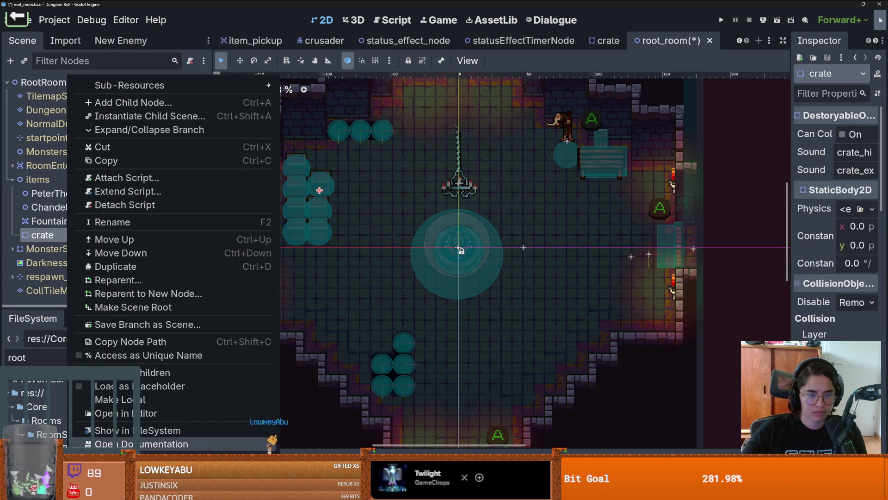
pyautogui.click(185, 445)
pyautogui.click(419, 250)
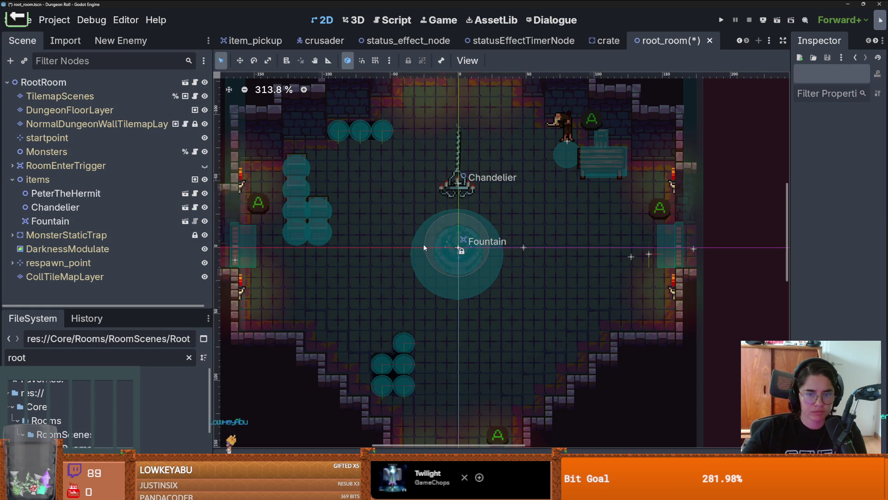
pyautogui.hotkey('ctrl', 's')
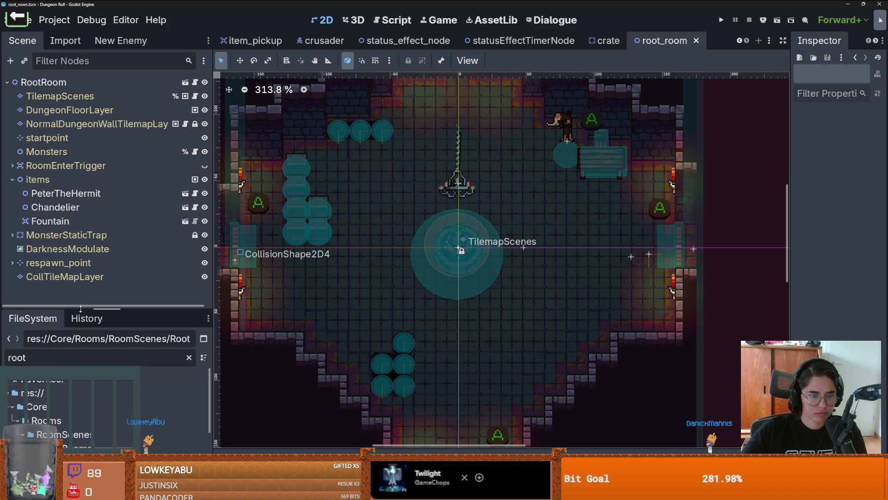
# Step: Filter the project files for 'bomb', open bomb_data.gd, and inspect the bomb_explode_crates resource
pyautogui.moveTo(125, 311); pyautogui.dragTo(124, 128)
pyautogui.click(189, 168)
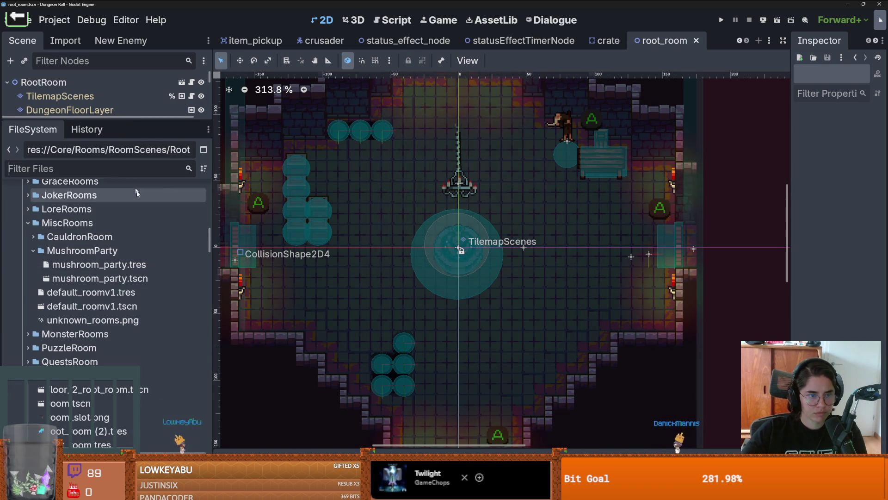
pyautogui.click(97, 169)
pyautogui.write('s')
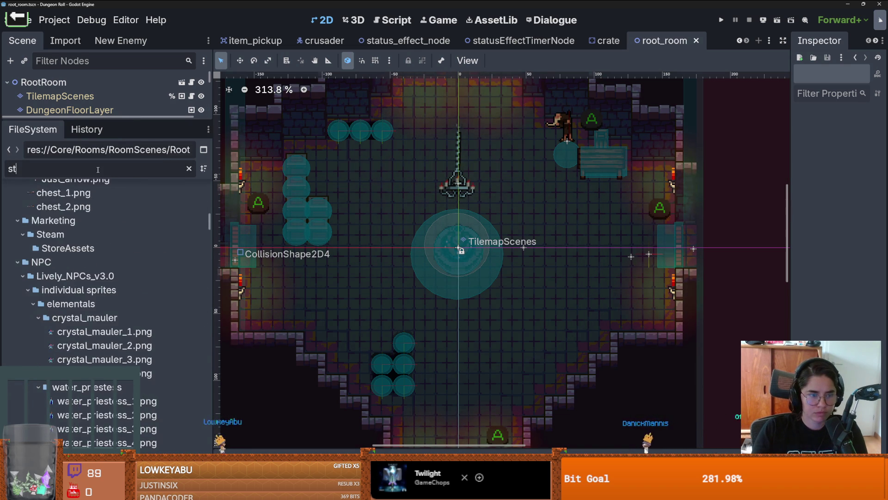
pyautogui.press('BackSpace')
pyautogui.write('bomb')
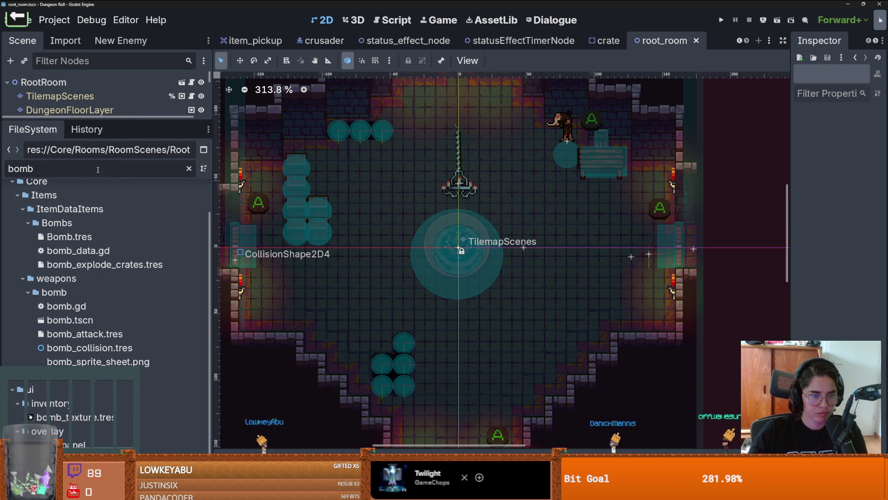
pyautogui.click(98, 264)
pyautogui.doubleClick(77, 250)
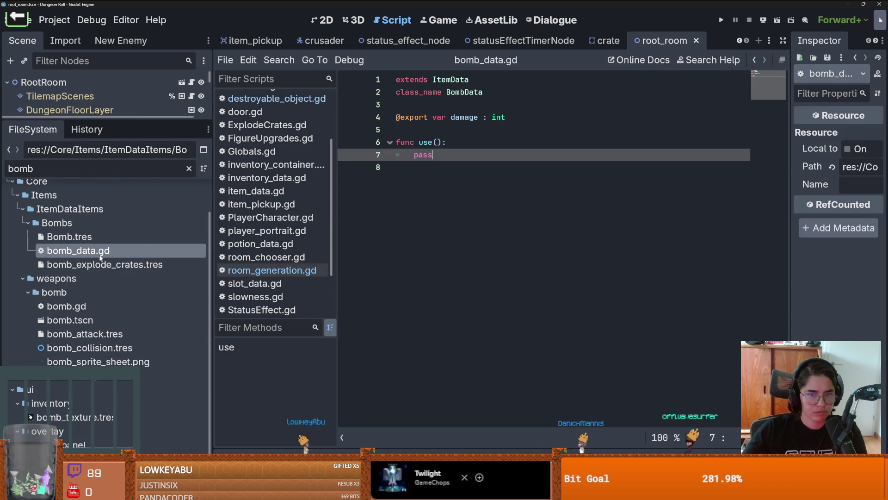
pyautogui.click(98, 265)
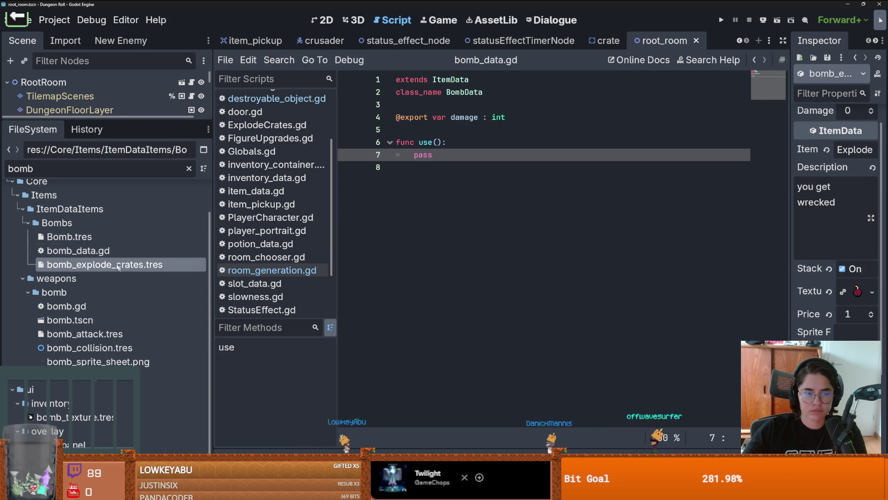
# Step: Open ExplodeCrates.gd from the Bombs folder and run the game to test the crates
pyautogui.doubleClick(86, 223)
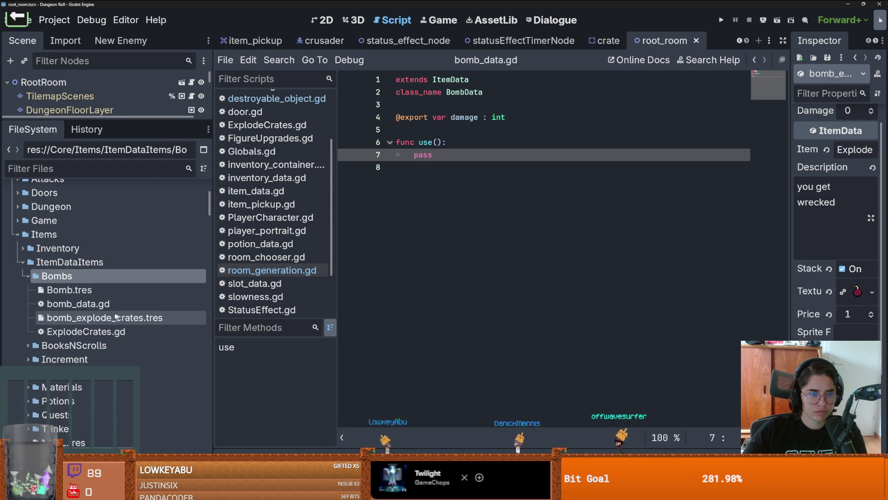
pyautogui.doubleClick(106, 332)
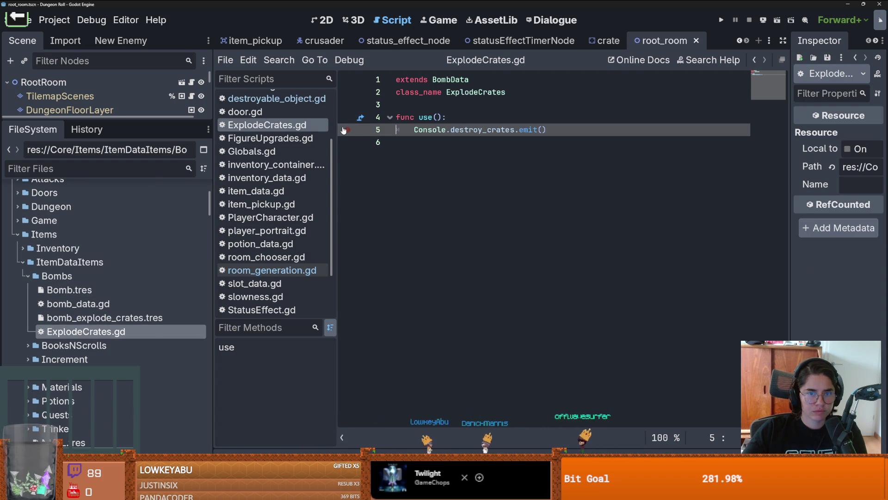
pyautogui.click(723, 19)
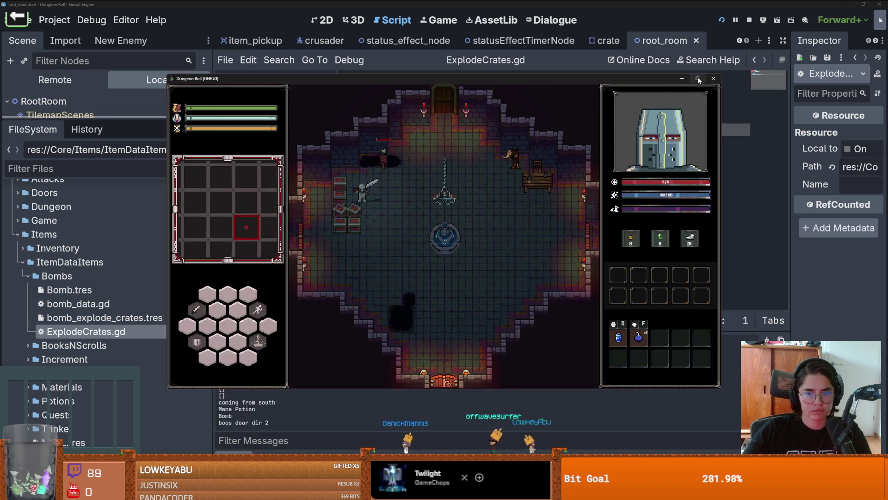
# Step: Maximize the game window and run 'spawn_item 10 1' in the in-game console to spawn a bomb
pyautogui.click(698, 78)
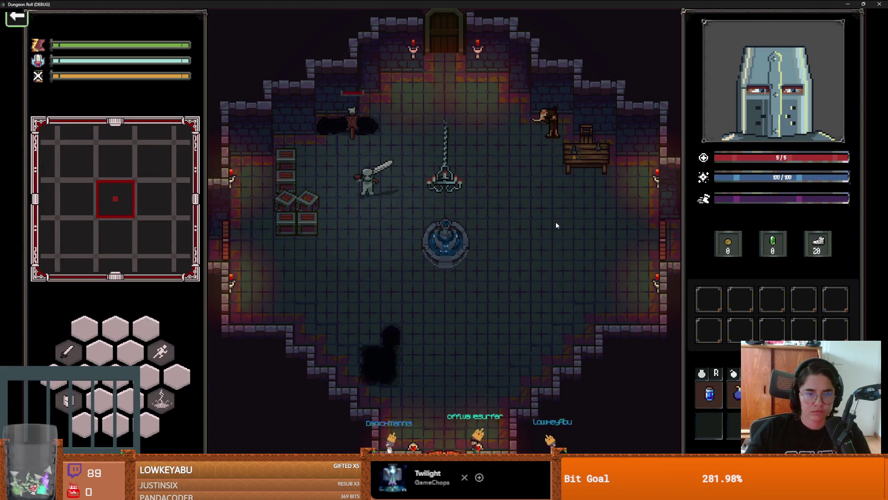
pyautogui.press('`')
pyautogui.write('spaw')
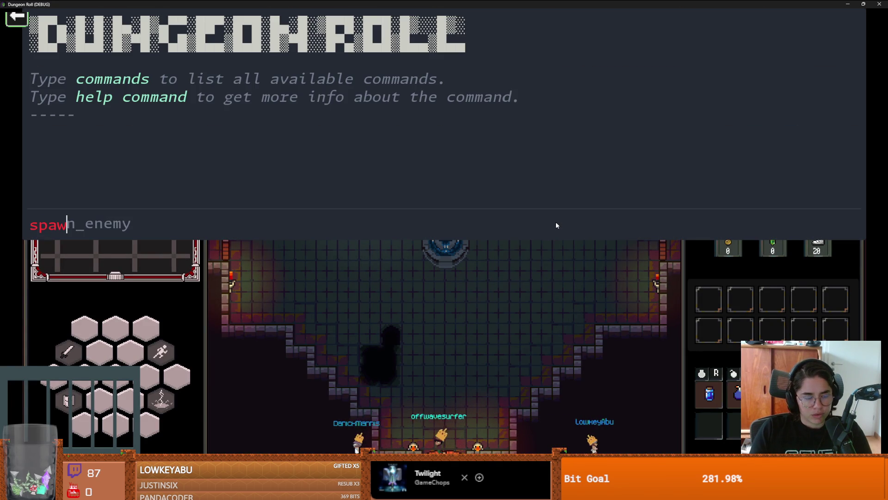
pyautogui.write('n')
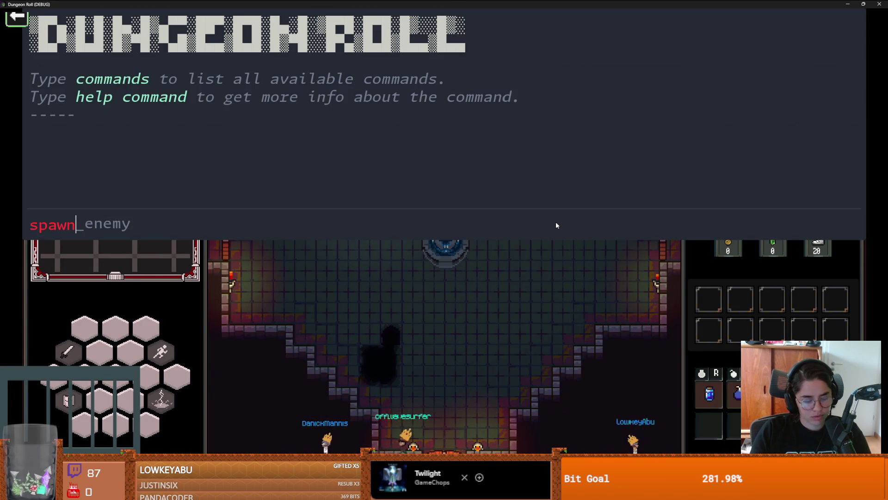
pyautogui.write('_item ')
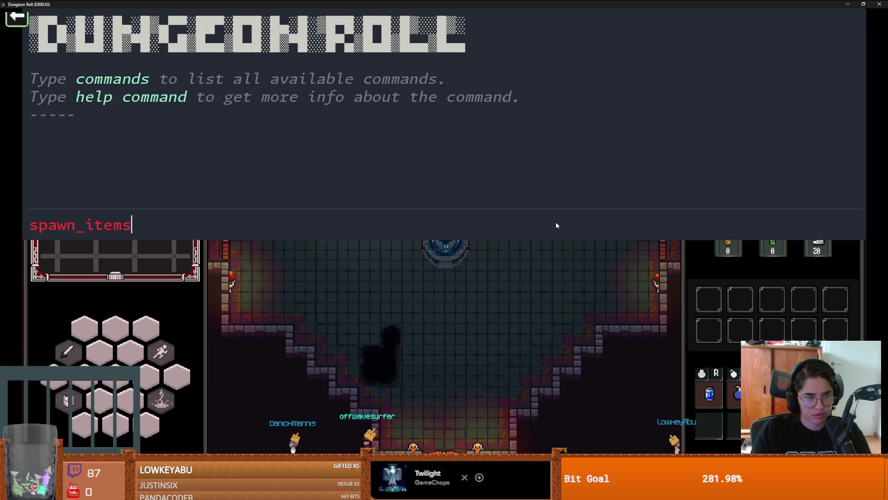
pyautogui.write('10 1')
pyautogui.press('Return')
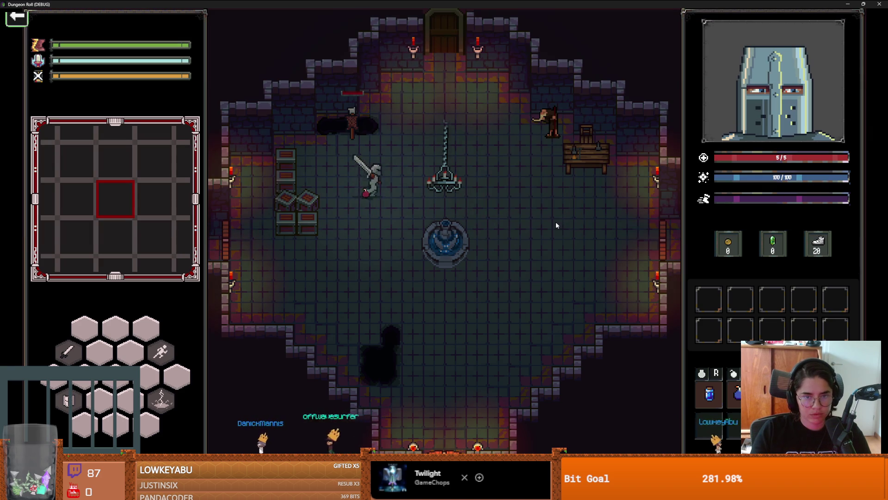
# Step: Walk the knight onto the bomb, set it off, step away, then stop the test run with F8
pyautogui.press('d')
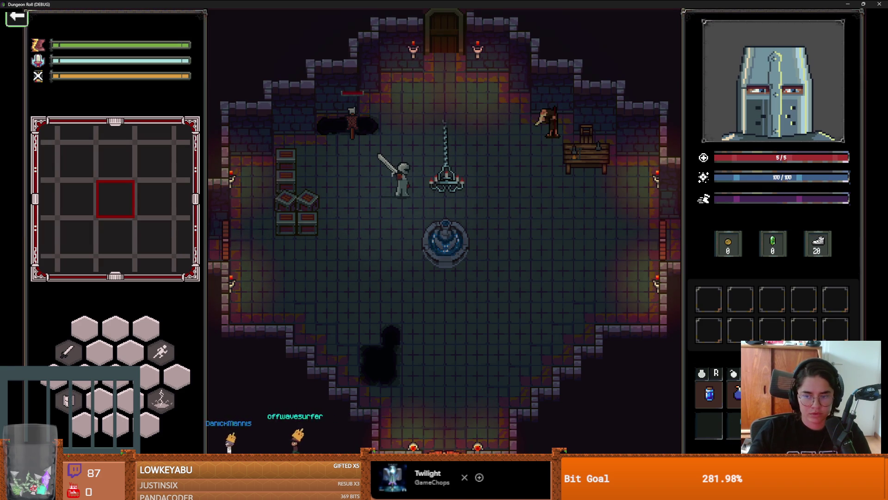
pyautogui.press('w')
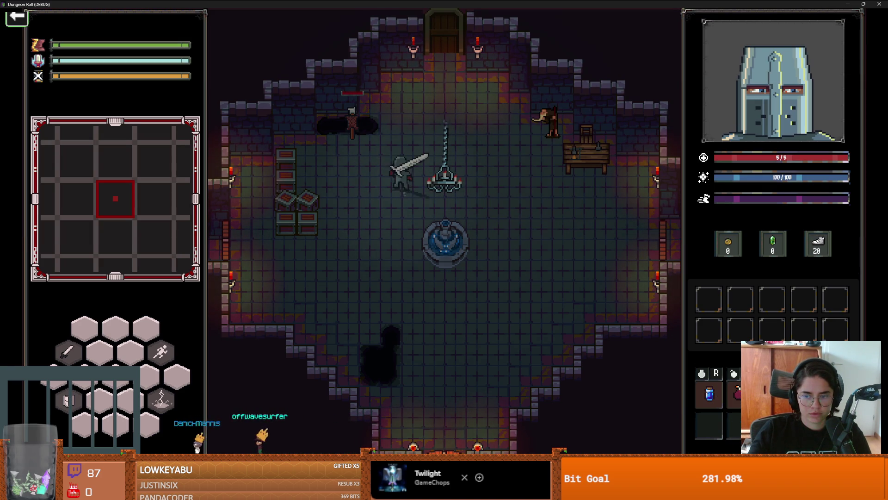
pyautogui.click(737, 394)
pyautogui.press('d')
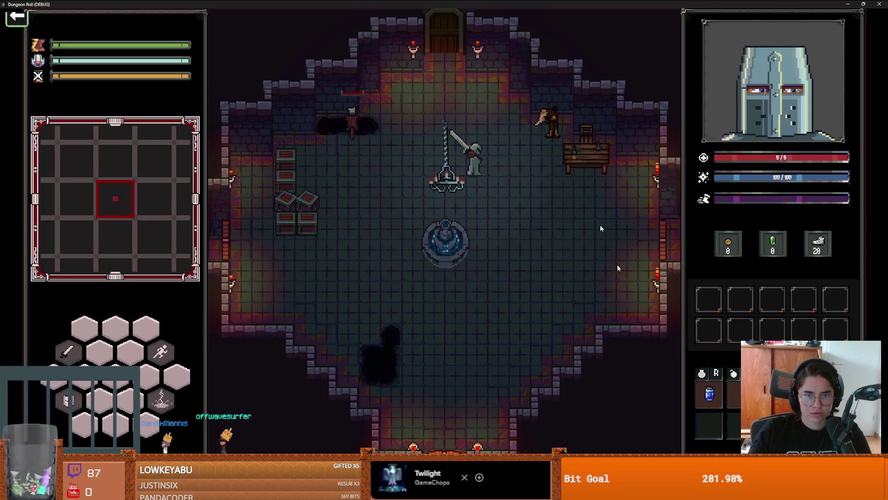
pyautogui.press('F8')
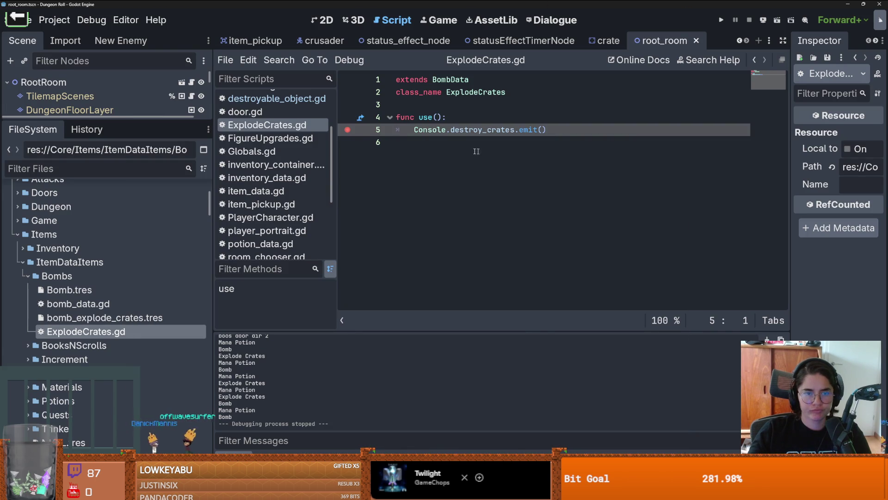
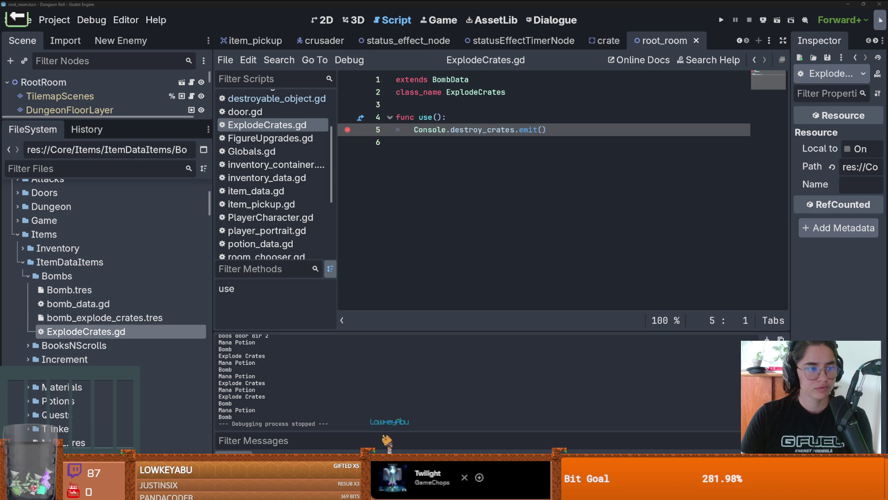
# Step: Leave ExplodeCrates.gd's use function for the crusader scene's PlayerCharacter.gd bomb-drop code
pyautogui.click(390, 207)
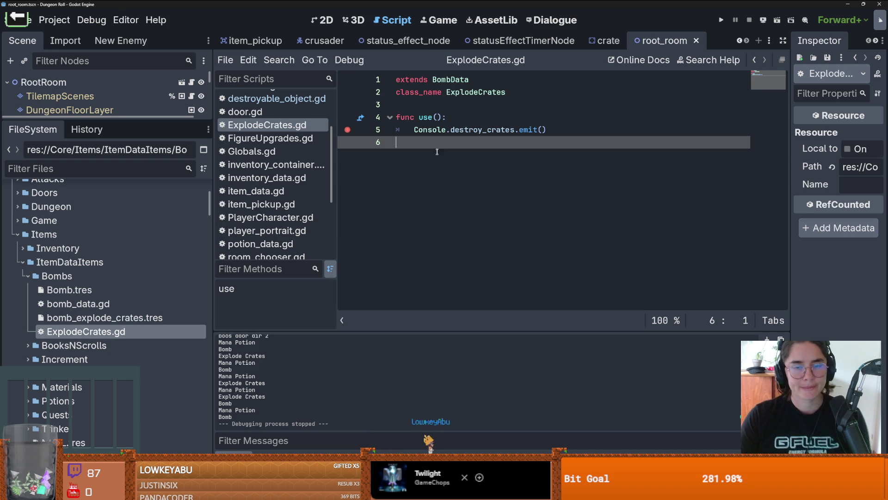
pyautogui.click(427, 117)
pyautogui.click(324, 40)
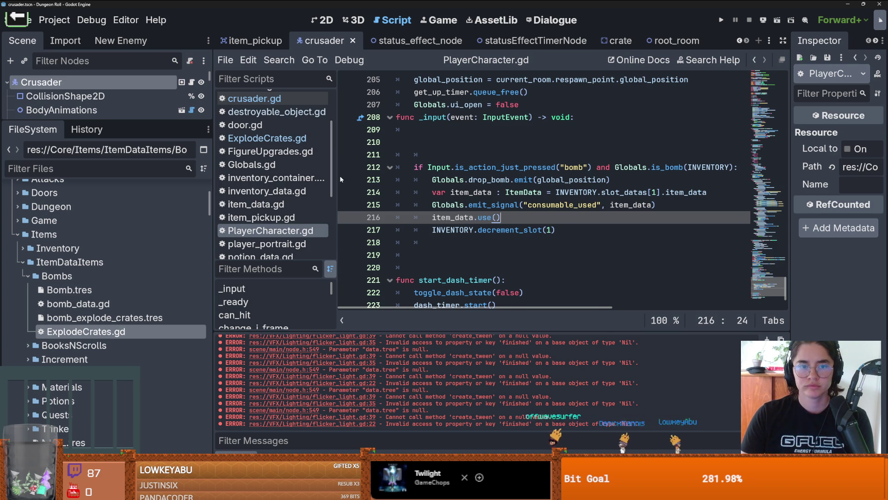
# Step: Set a breakpoint on the drop_bomb emit at line 213 and run the game
pyautogui.click(345, 180)
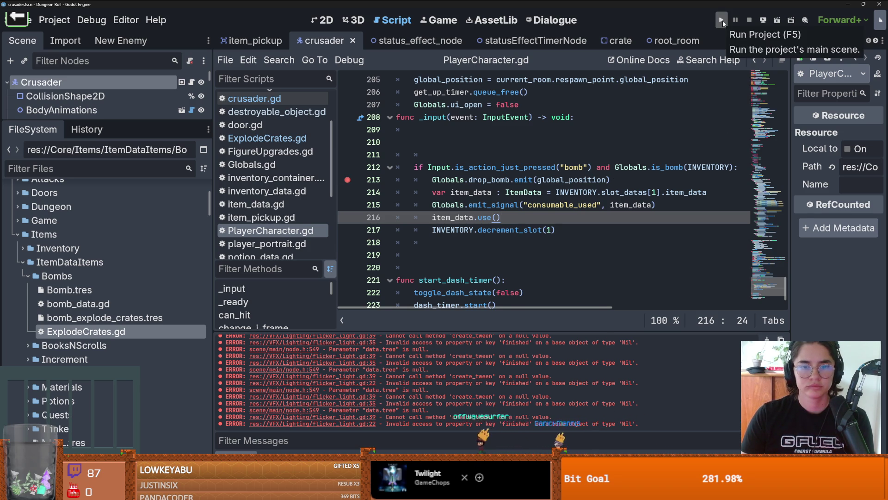
pyautogui.click(722, 21)
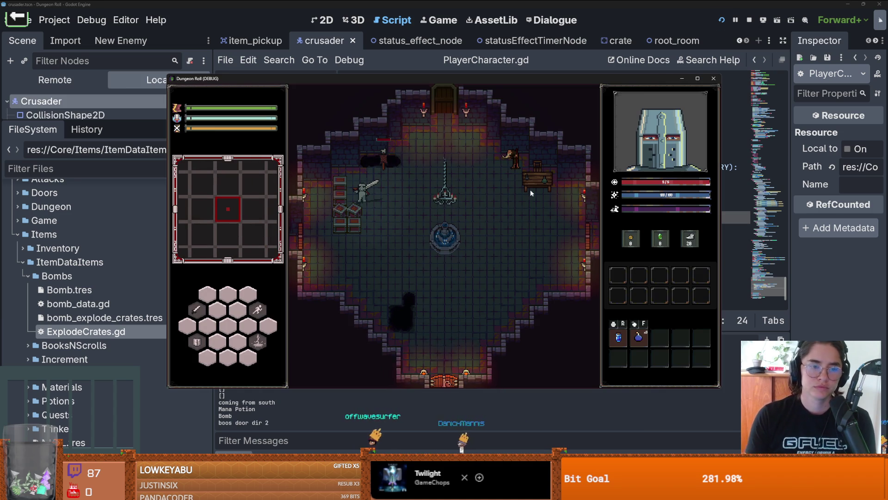
pyautogui.press('d')
pyautogui.press('m')
pyautogui.press('m')
# Step: Spawn items with spawn_item 10 1, put the bomb in slot 3, and drop it to hit the breakpoint
pyautogui.press('`')
pyautogui.write('spawn_item 10 1')
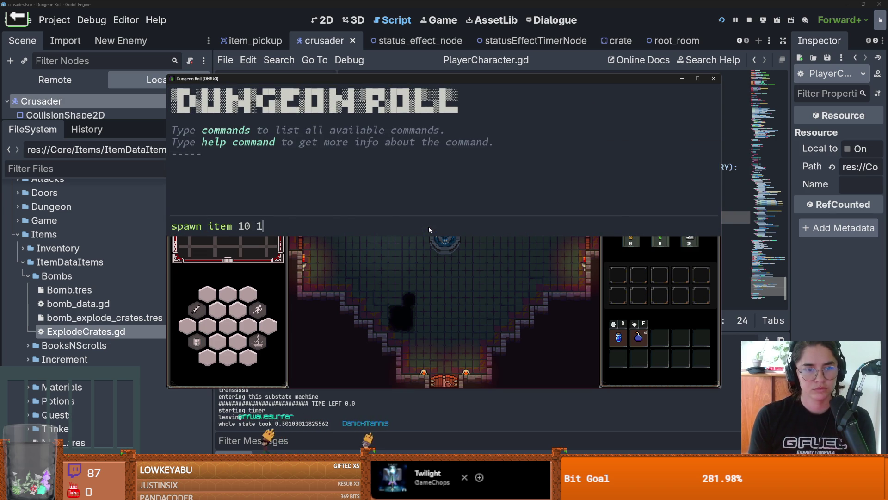
pyautogui.press('Return')
pyautogui.moveTo(628, 340); pyautogui.dragTo(660, 338)
pyautogui.press('d')
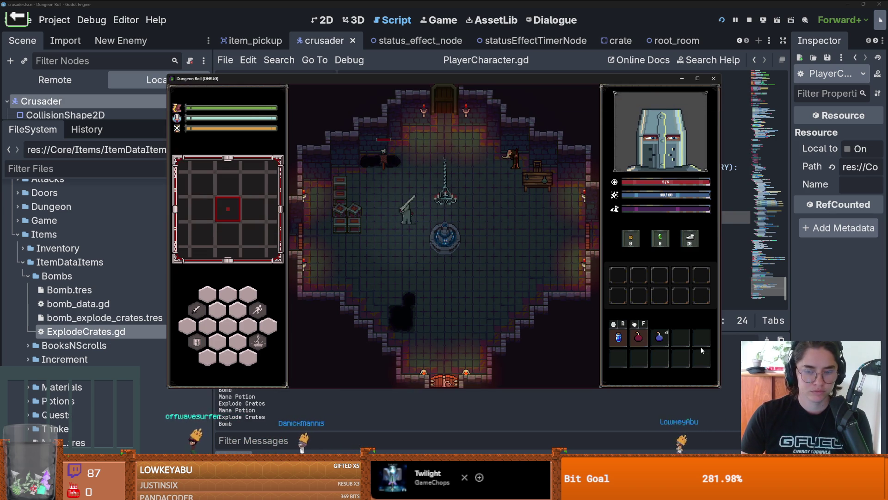
pyautogui.press('f')
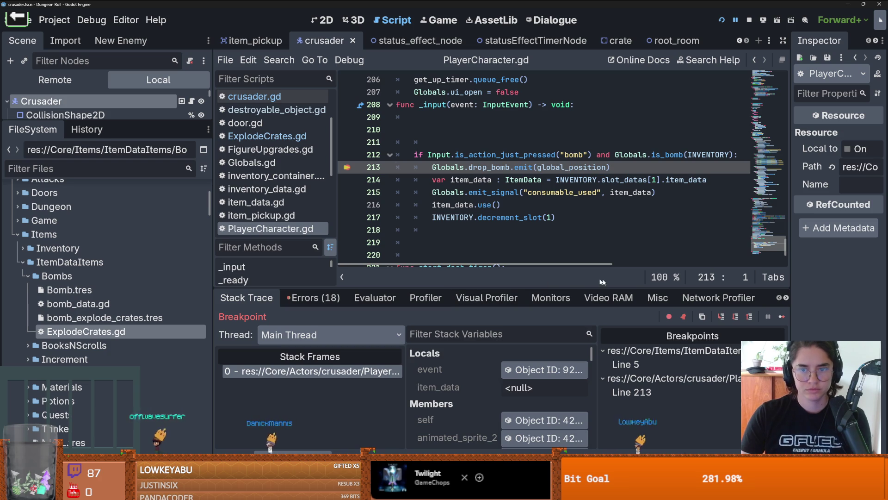
# Step: Step into arena.gd's on_bomb_dropped and through bomb.gd's setup lines, back to arena.gd line 128
pyautogui.click(721, 318)
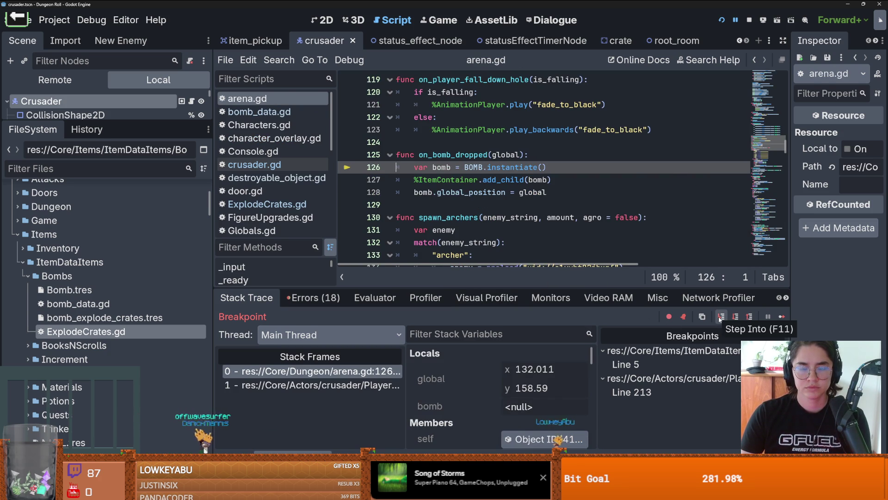
pyautogui.click(721, 317)
pyautogui.click(721, 318)
pyautogui.click(721, 317)
pyautogui.click(721, 317)
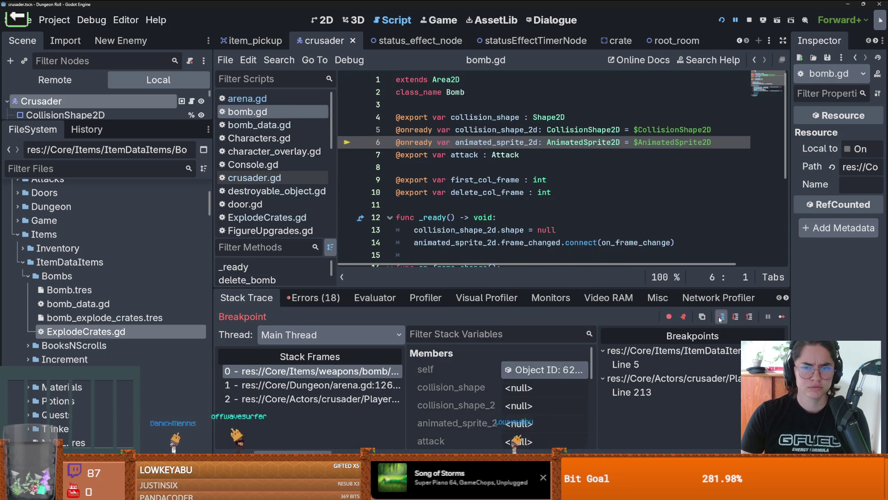
pyautogui.click(721, 317)
pyautogui.click(721, 317)
pyautogui.click(721, 317)
pyautogui.click(721, 318)
pyautogui.click(721, 317)
pyautogui.click(721, 318)
pyautogui.click(720, 318)
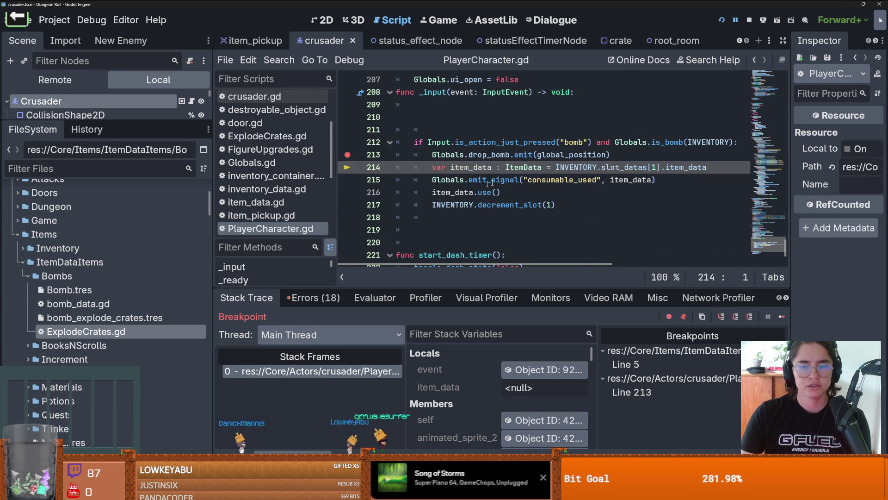
# Step: Find in Files for drop_bomb from line 213, then enlarge the 4-match results list
pyautogui.doubleClick(492, 157)
pyautogui.click(279, 60)
pyautogui.click(286, 137)
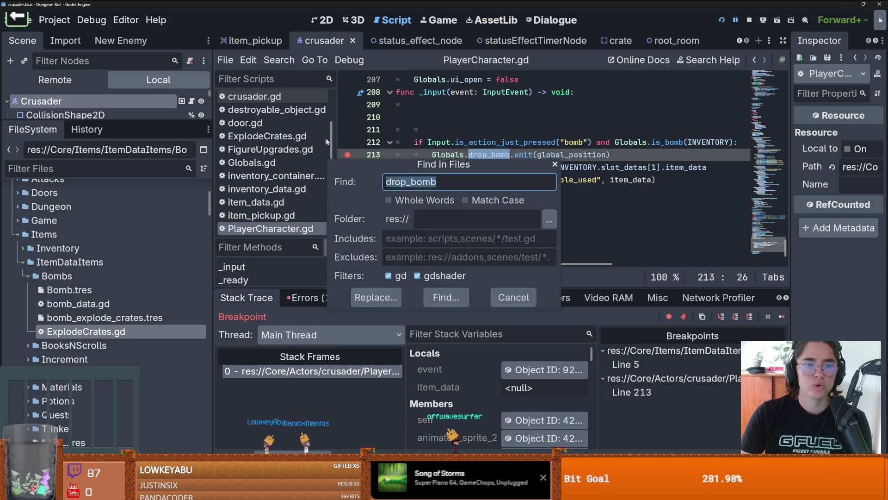
pyautogui.click(446, 297)
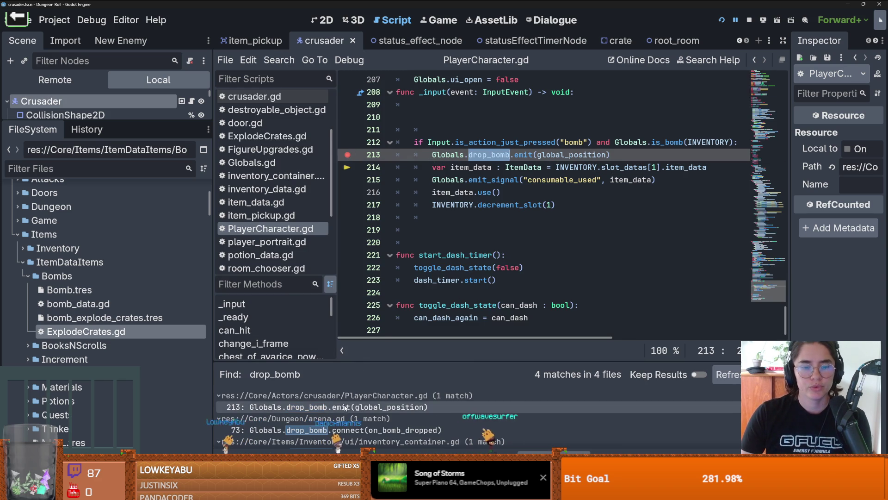
pyautogui.click(350, 407)
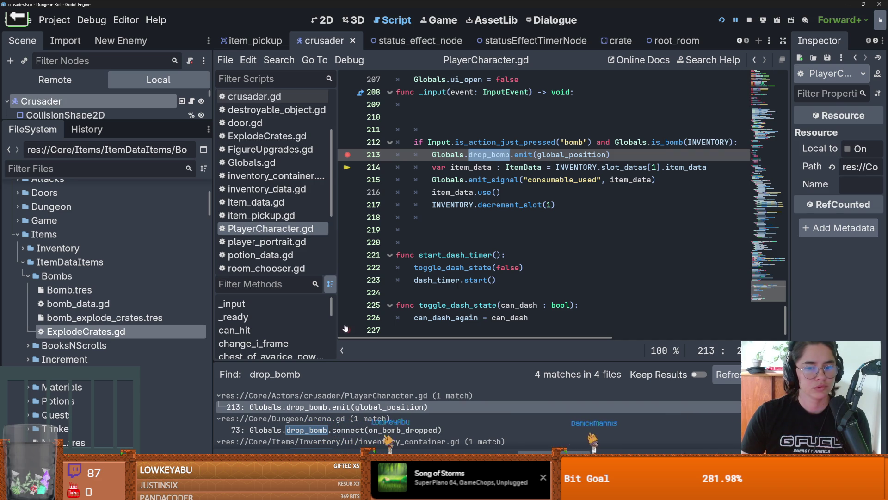
pyautogui.moveTo(367, 366); pyautogui.dragTo(376, 313)
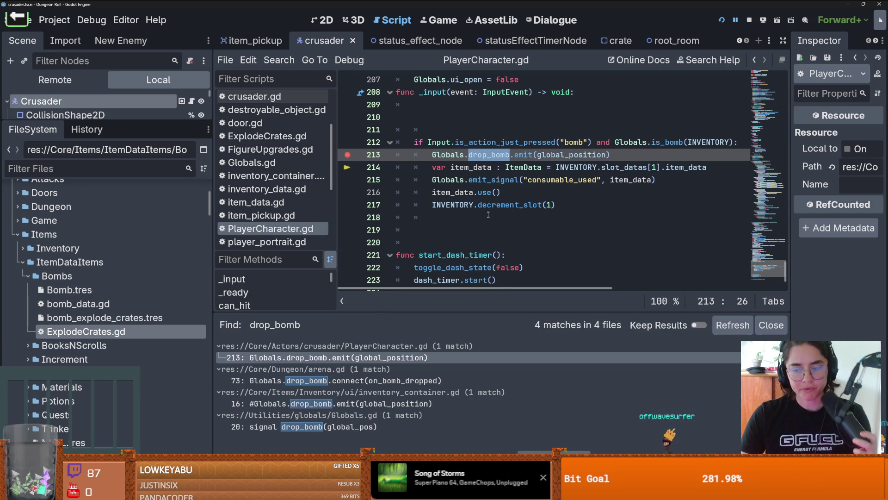
# Step: Remove the empty line 219 and the blank lines above the bomb check, then save
pyautogui.click(458, 229)
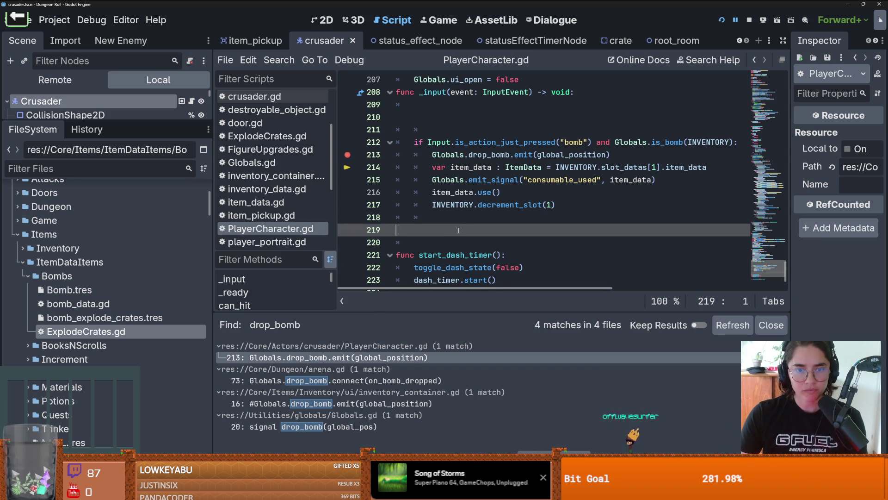
pyautogui.press('BackSpace')
pyautogui.press('BackSpace')
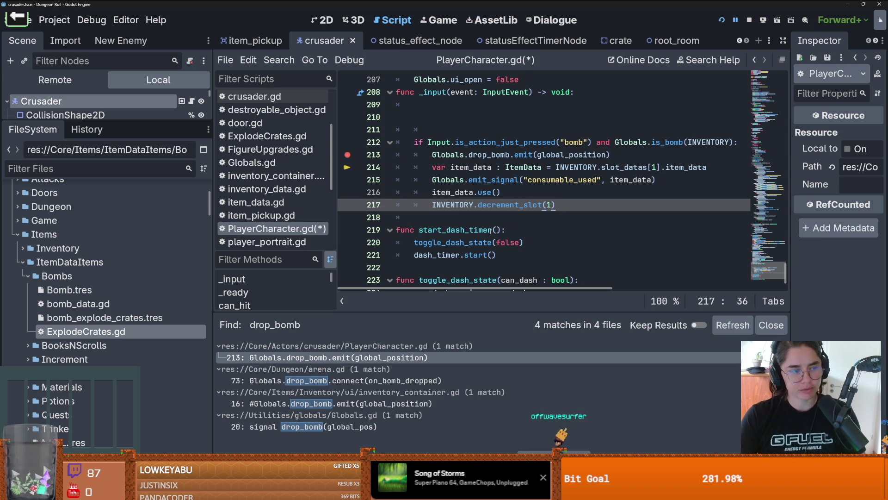
pyautogui.click(455, 125)
pyautogui.press('BackSpace')
pyautogui.press('BackSpace')
pyautogui.press('BackSpace')
pyautogui.hotkey('ctrl', 's')
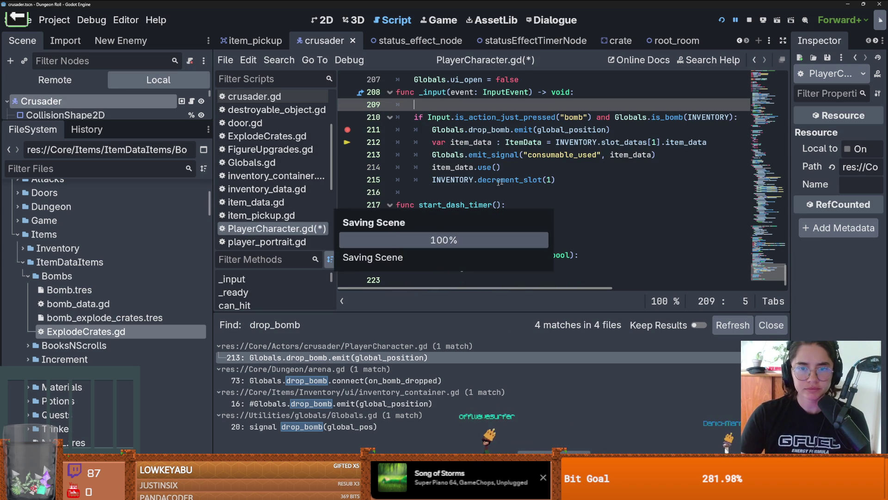
# Step: Rerun the drop_bomb project search and open arena.gd's on_bomb_dropped definition
pyautogui.doubleClick(493, 129)
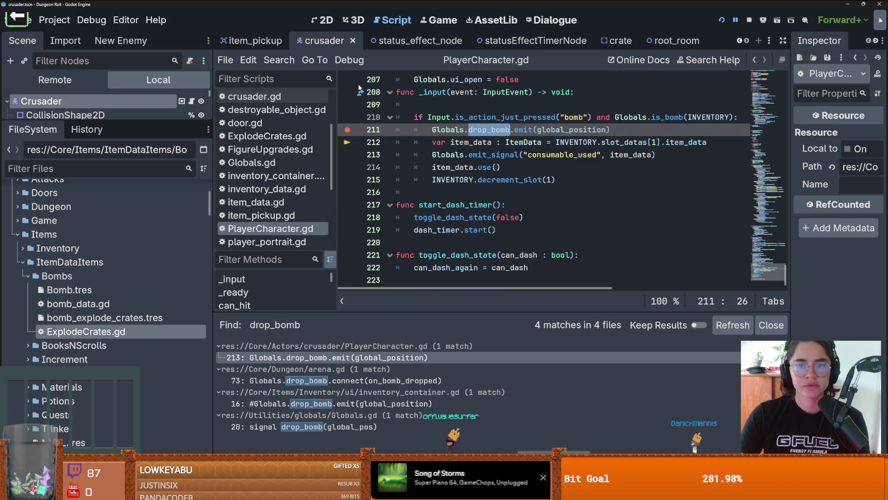
pyautogui.click(279, 59)
pyautogui.click(300, 137)
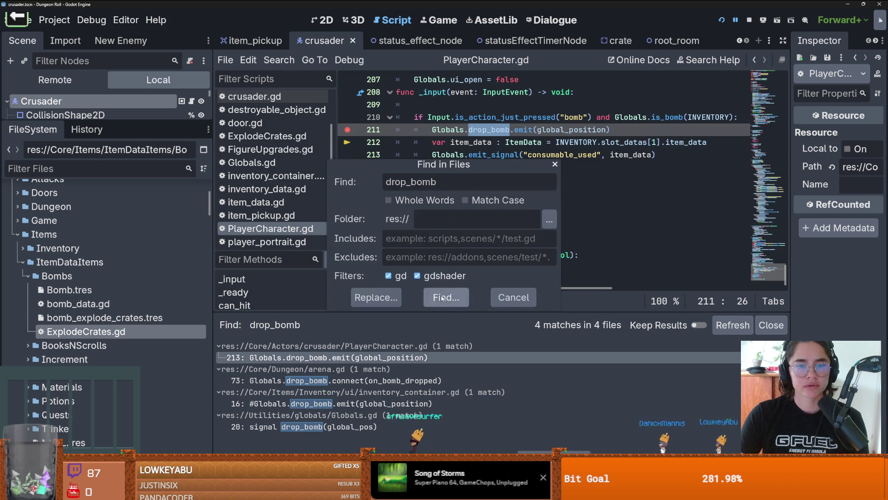
pyautogui.click(446, 297)
pyautogui.click(379, 380)
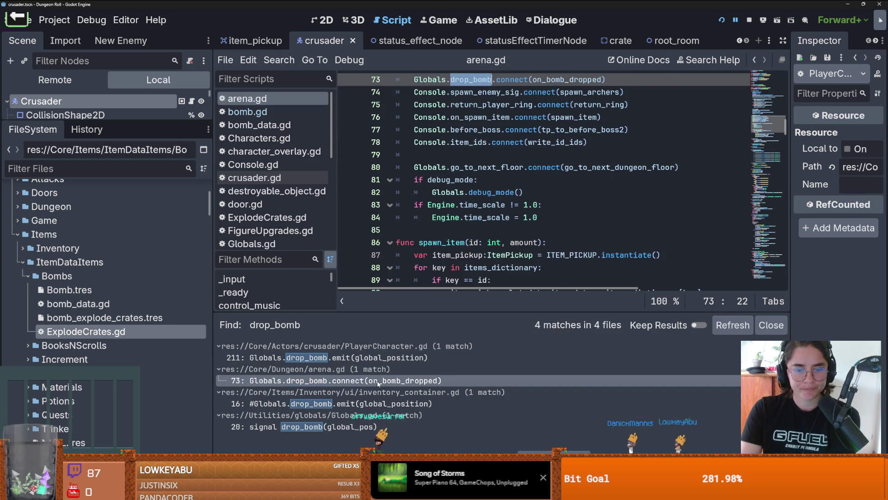
pyautogui.keyDown('ctrl'); pyautogui.click(554, 196); pyautogui.keyUp('ctrl')
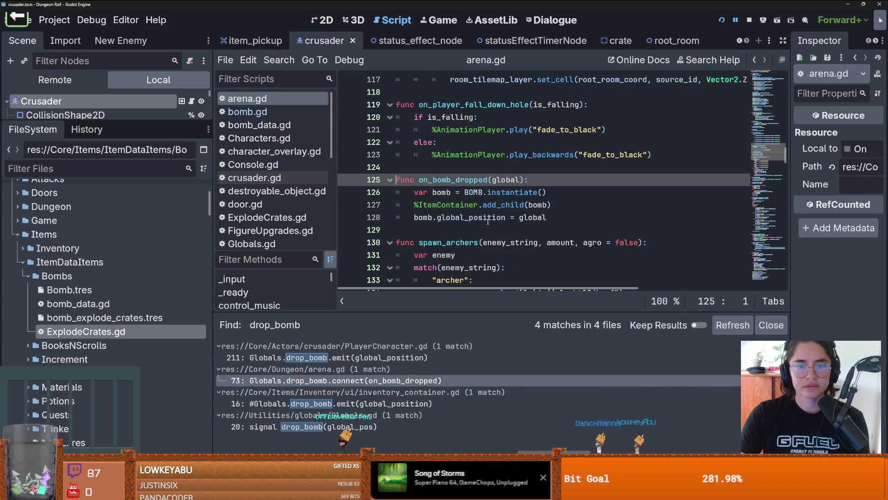
# Step: Inspect the BOMB constant on line 126 and review arena.gd's top comments, then save
pyautogui.doubleClick(467, 192)
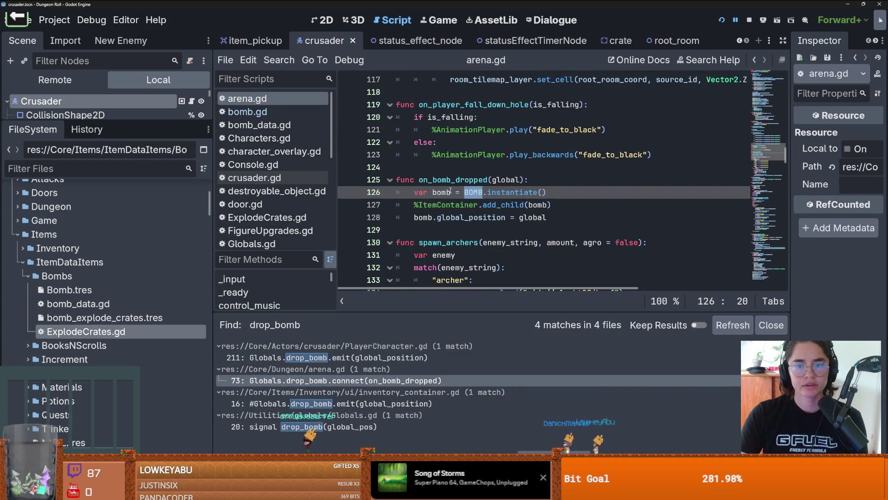
pyautogui.click(479, 192)
pyautogui.doubleClick(472, 191)
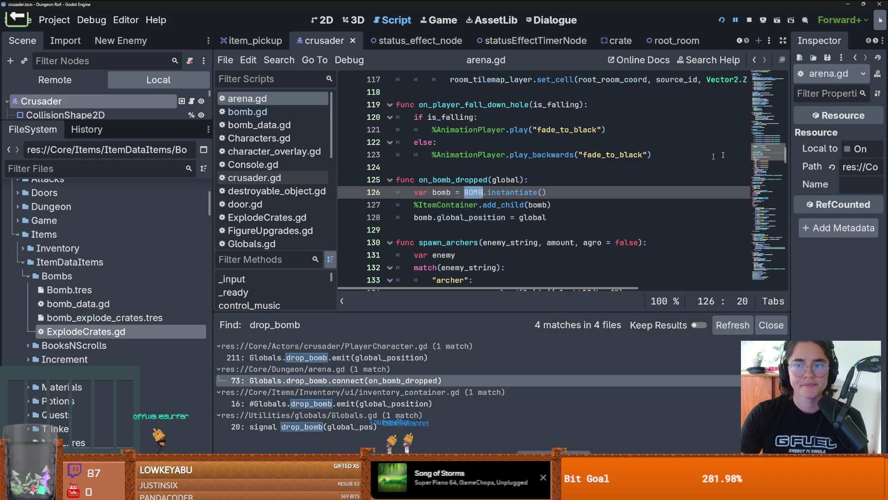
pyautogui.click(762, 85)
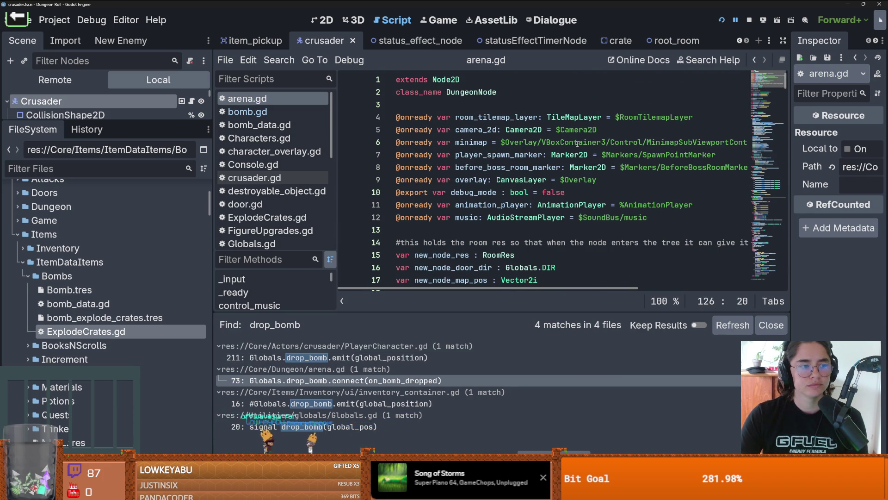
pyautogui.scroll(-1, 595, 236)
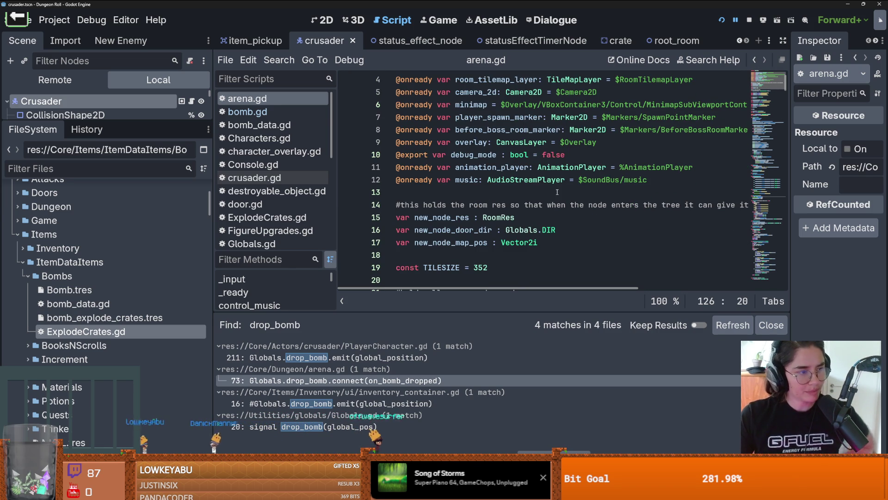
pyautogui.click(535, 204)
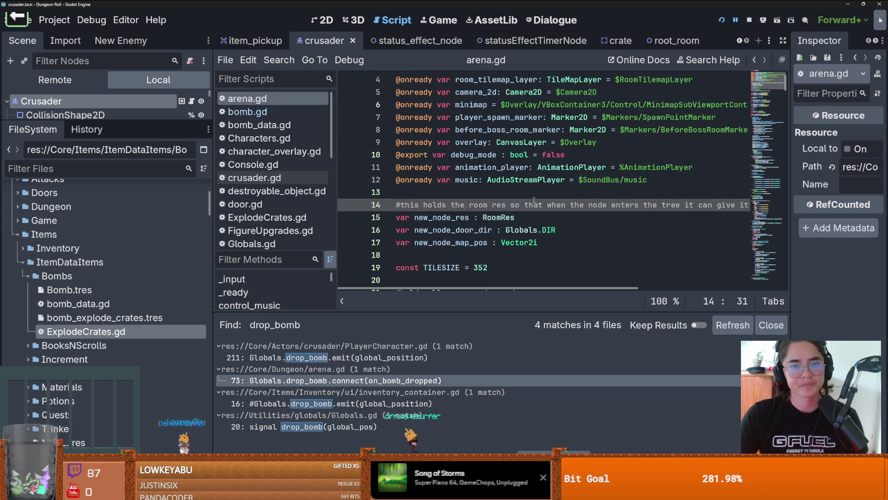
pyautogui.click(534, 195)
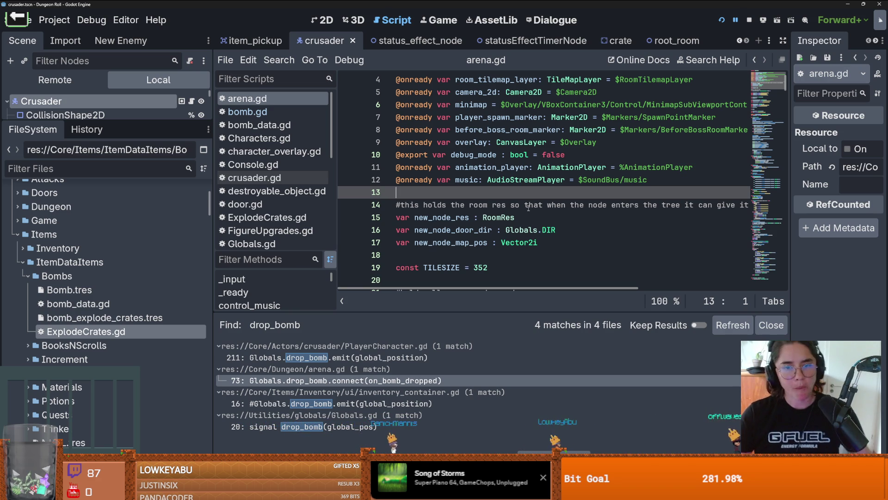
pyautogui.click(454, 206)
pyautogui.hotkey('ctrl', 's')
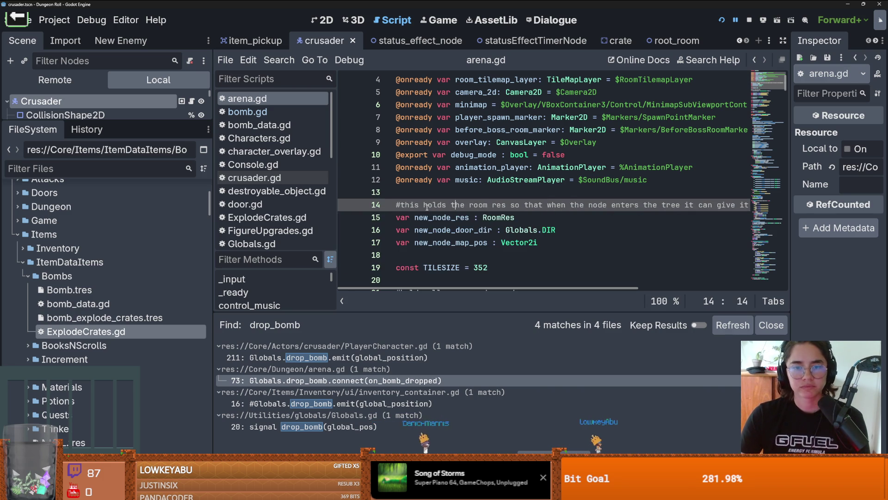
# Step: Browse arena.gd's declarations and open the drop_bomb signal declaration in Globals.gd
pyautogui.click(488, 217)
pyautogui.scroll(-2, 501, 256)
pyautogui.click(455, 179)
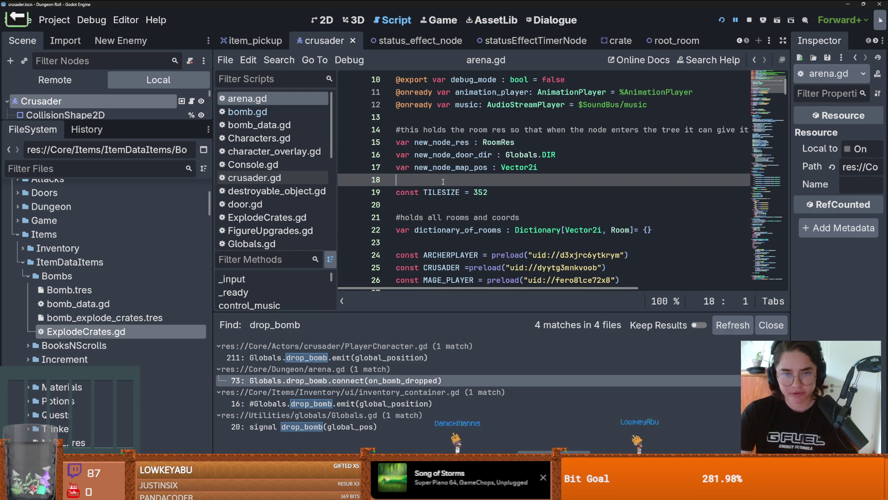
pyautogui.scroll(-7, 403, 277)
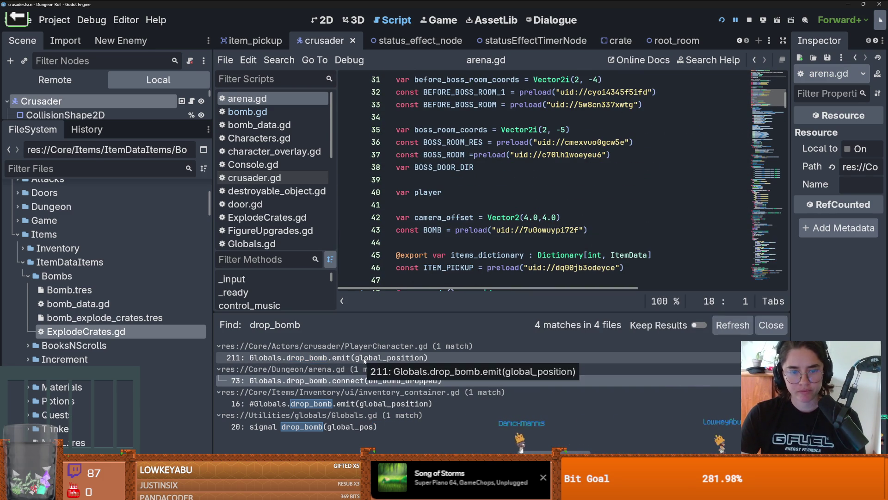
pyautogui.click(345, 426)
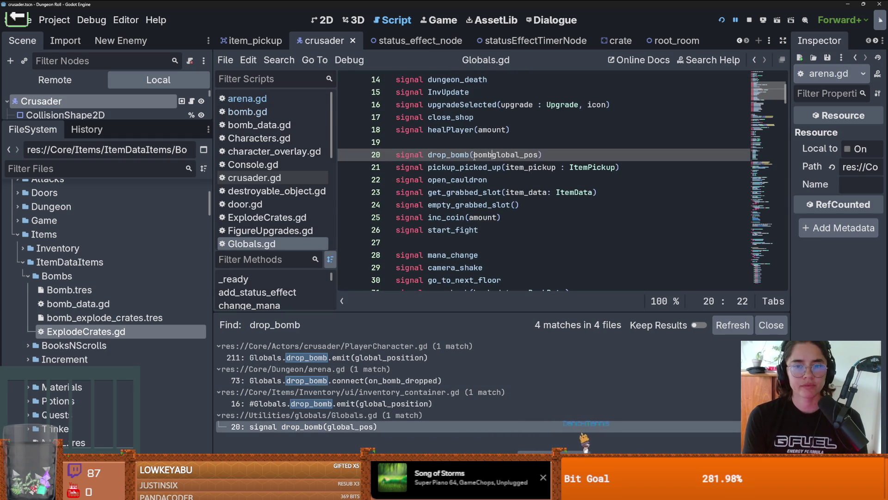
# Step: Type the drop_bomb signal's bomb argument as ItemData in Globals.gd and save
pyautogui.hotkey('ctrl', 's')
pyautogui.press('Left')
pyautogui.press('Left')
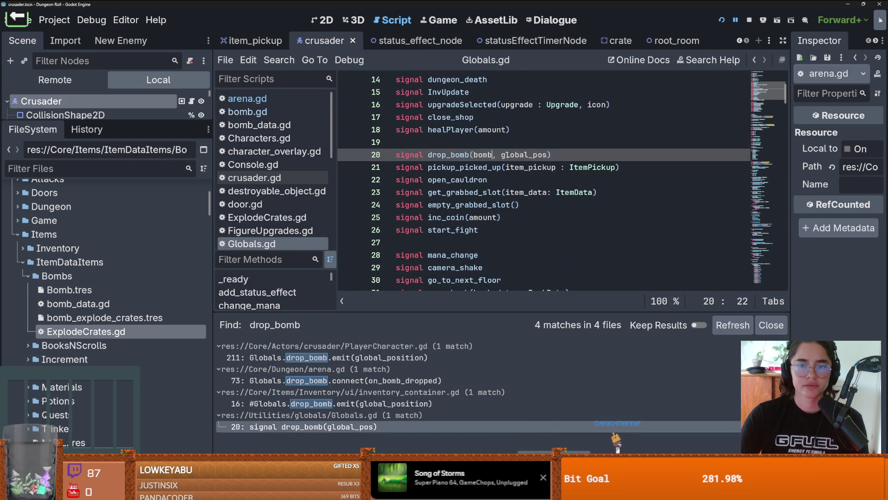
pyautogui.write('mData')
pyautogui.hotkey('ctrl', 's')
pyautogui.doubleClick(482, 154)
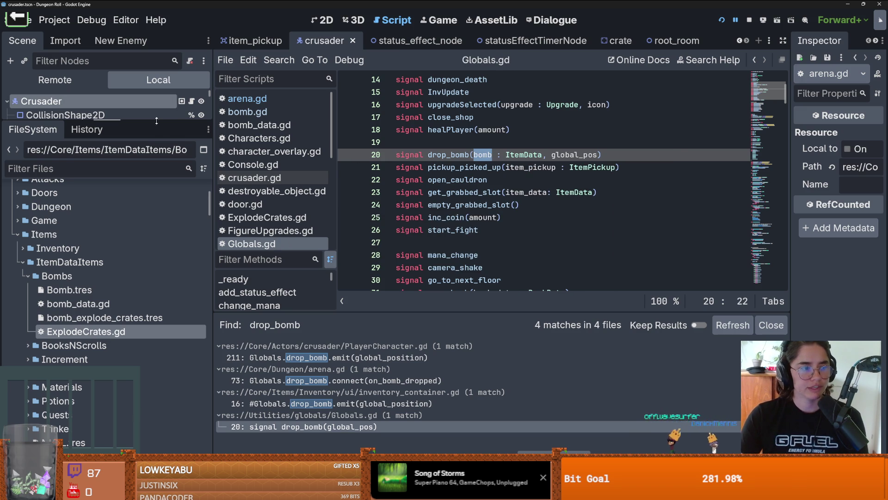
# Step: Move the drop_bomb emit in PlayerCharacter.gd to just below the item_data line
pyautogui.moveTo(156, 120); pyautogui.dragTo(157, 198)
pyautogui.click(192, 101)
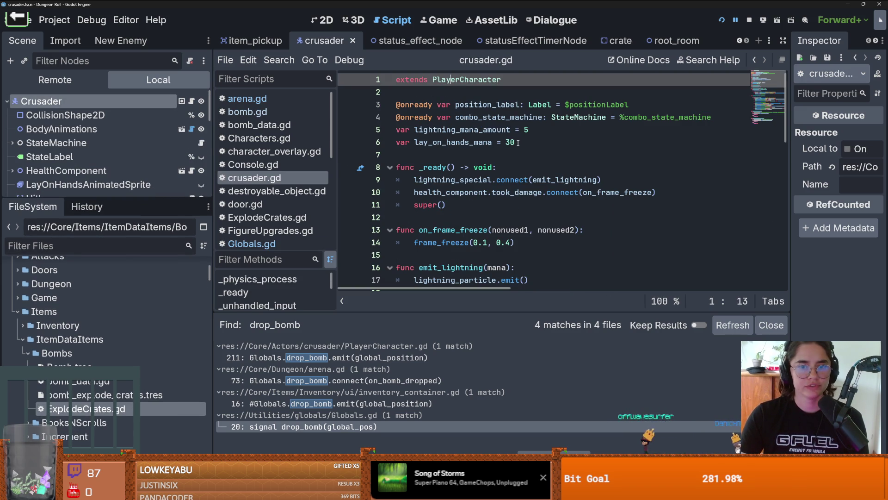
pyautogui.keyDown('ctrl'); pyautogui.click(478, 84); pyautogui.keyUp('ctrl')
pyautogui.click(505, 142)
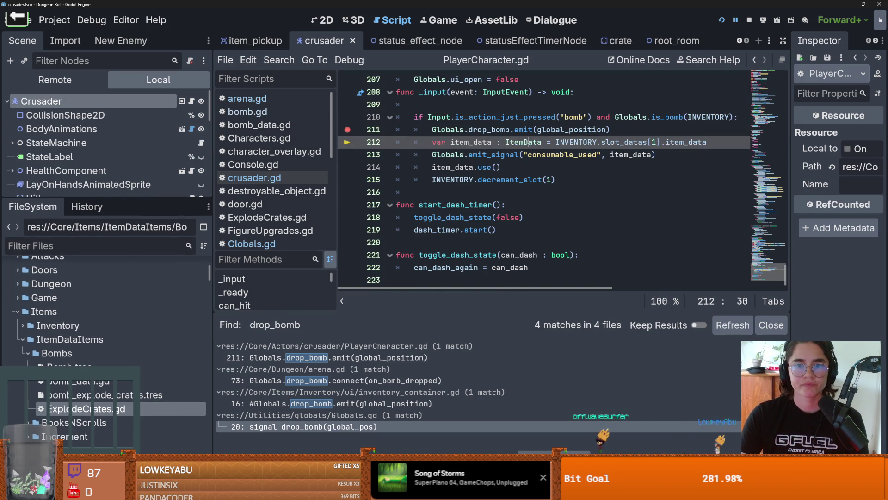
pyautogui.moveTo(622, 132); pyautogui.dragTo(431, 130)
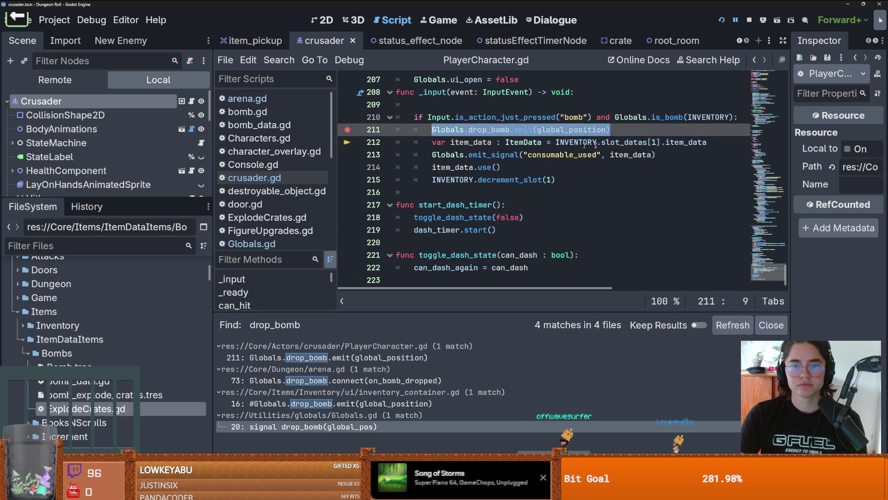
pyautogui.hotkey('ctrl', 'x')
pyautogui.press('Down')
pyautogui.press('End')
pyautogui.press('Return')
pyautogui.hotkey('ctrl', 'v')
# Step: Pass item_data as the emit's first argument before global_position and save
pyautogui.doubleClick(471, 142)
pyautogui.hotkey('ctrl', 'c')
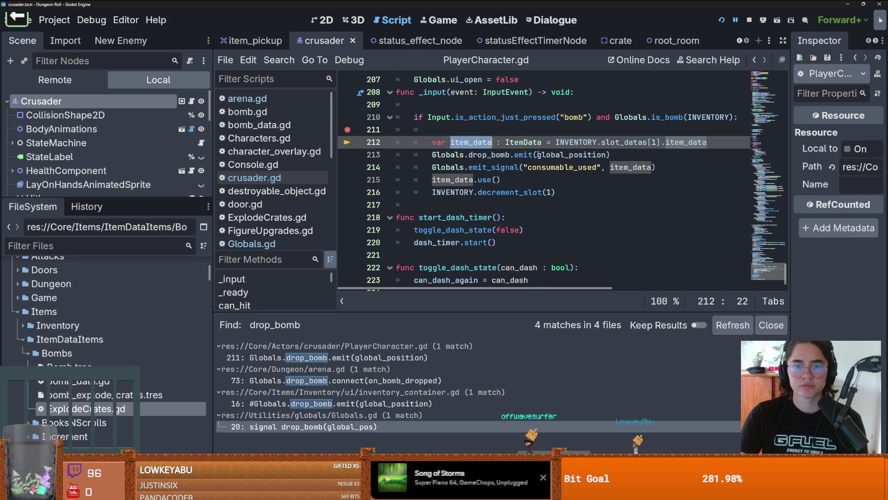
pyautogui.click(538, 154)
pyautogui.hotkey('ctrl', 'v')
pyautogui.write(',')
pyautogui.hotkey('ctrl', 's')
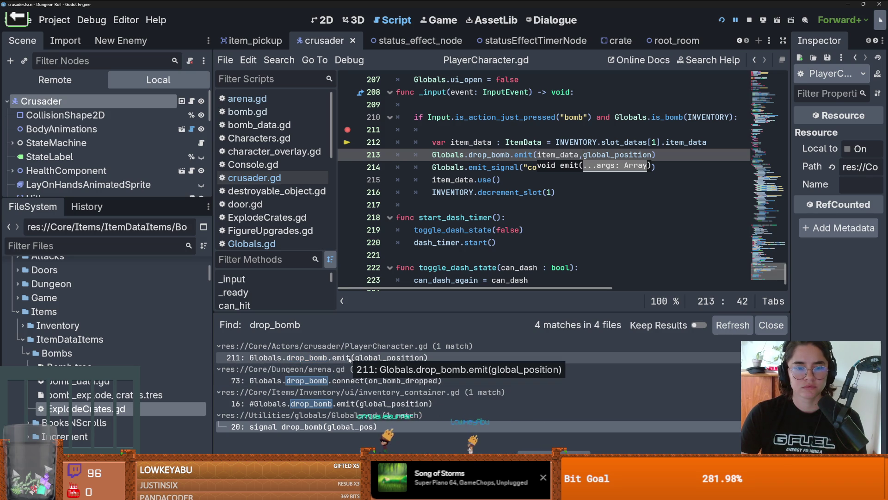
pyautogui.hotkey('ctrl', 's')
pyautogui.click(352, 380)
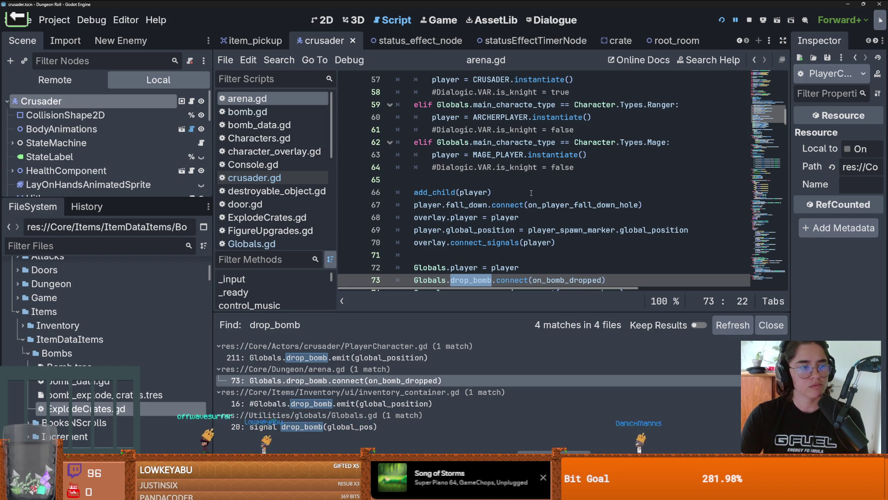
# Step: Add an item_data parameter before global in arena.gd's on_bomb_dropped and save
pyautogui.click(494, 243)
pyautogui.hotkey('ctrl', 's')
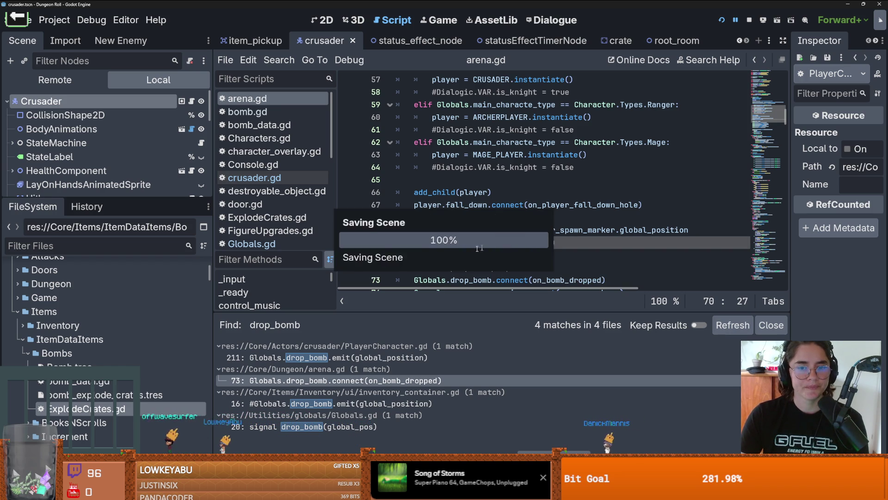
pyautogui.click(556, 268)
pyautogui.scroll(-2, 578, 231)
pyautogui.click(610, 211)
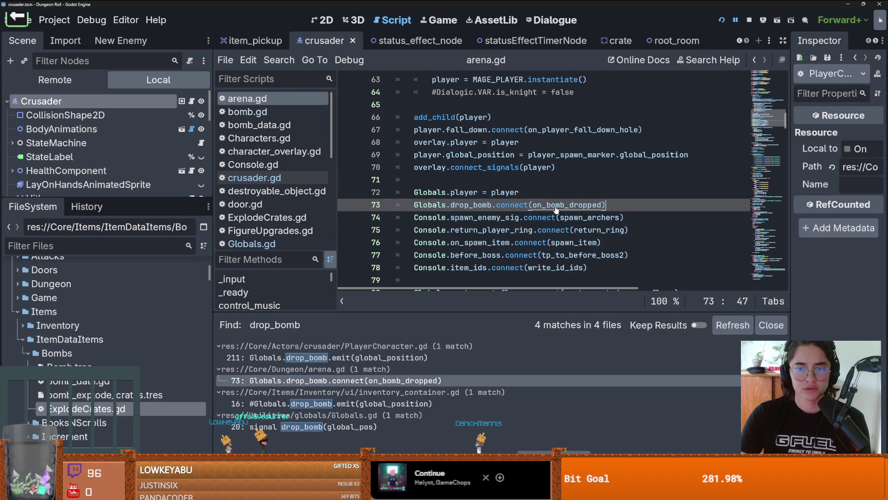
pyautogui.keyDown('ctrl'); pyautogui.click(559, 207); pyautogui.keyUp('ctrl')
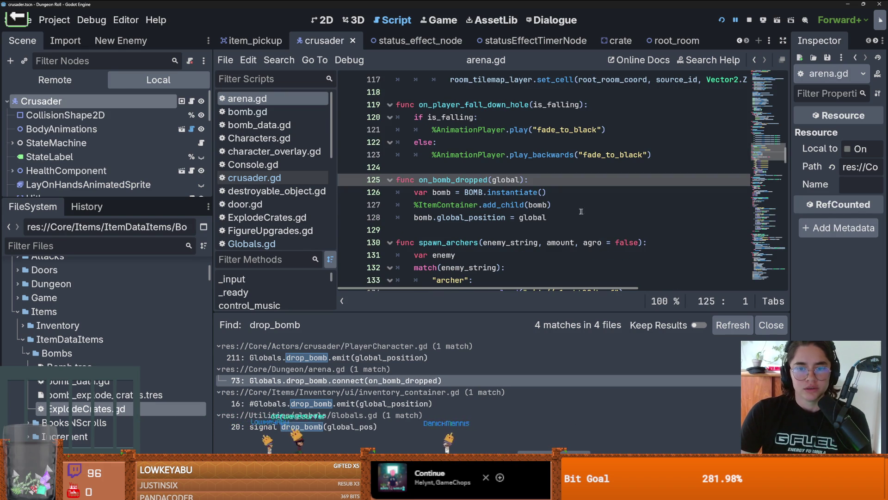
pyautogui.click(582, 206)
pyautogui.doubleClick(494, 182)
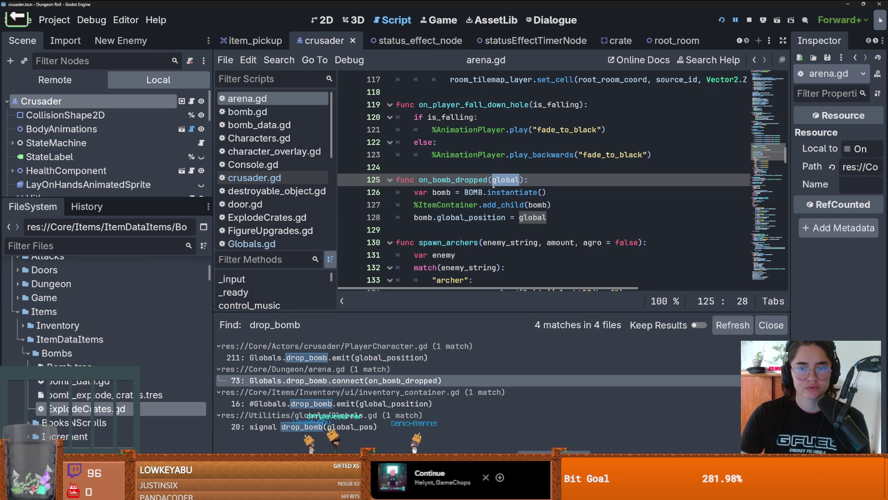
pyautogui.click(493, 183)
pyautogui.write('item_data ,')
pyautogui.hotkey('ctrl', 's')
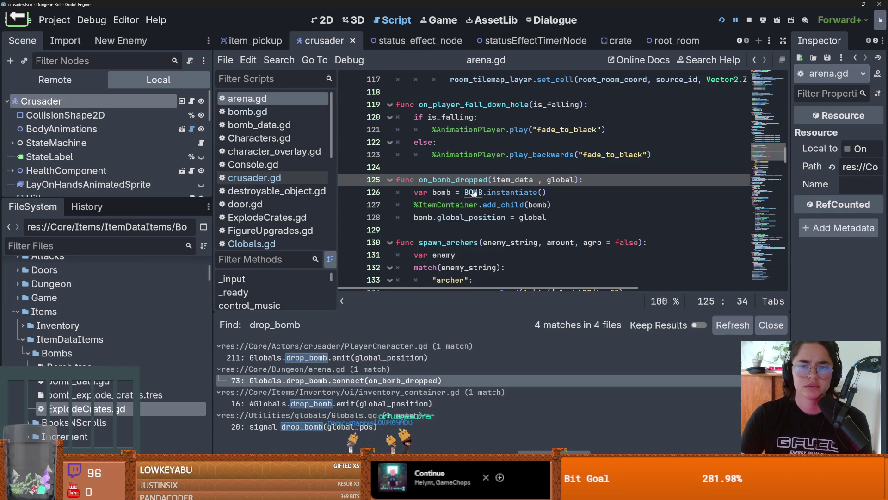
# Step: Follow the BOMB constant, reveal bomb.tscn in the FileSystem, and open the bomb scene
pyautogui.keyDown('ctrl'); pyautogui.click(468, 192); pyautogui.keyUp('ctrl')
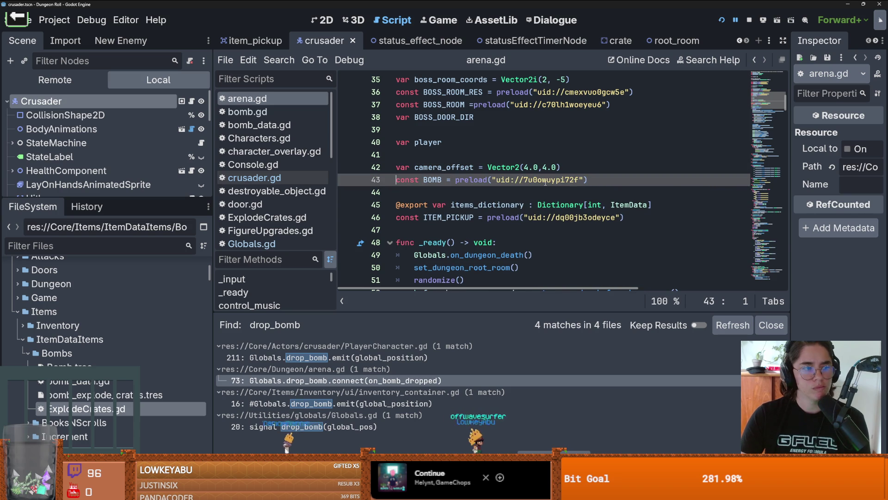
pyautogui.moveTo(545, 182)
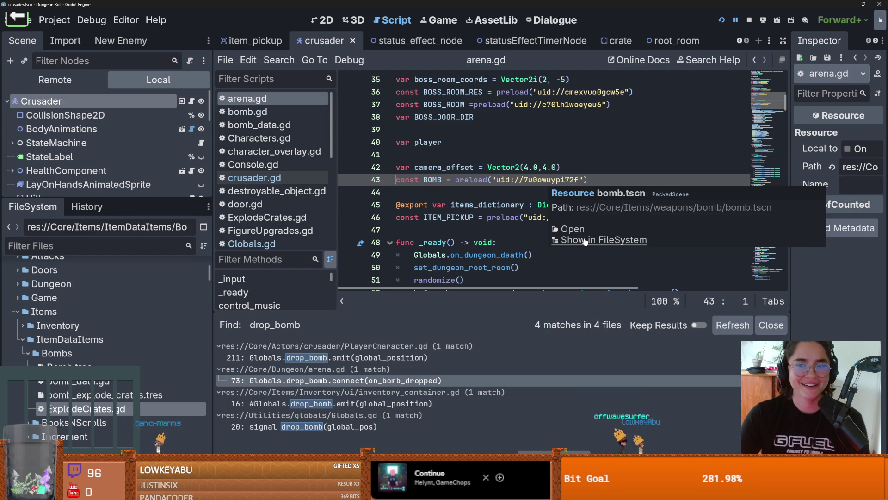
pyautogui.click(573, 239)
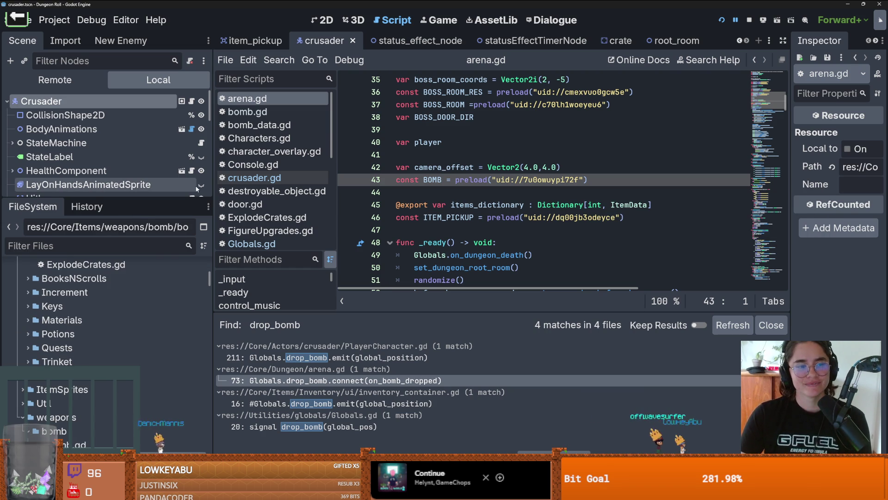
pyautogui.scroll(-2, 86, 407)
pyautogui.doubleClick(86, 407)
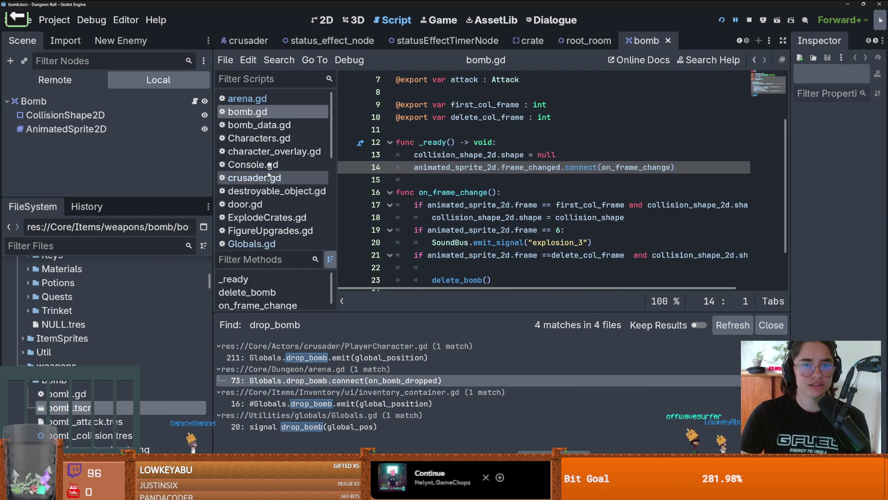
pyautogui.click(323, 20)
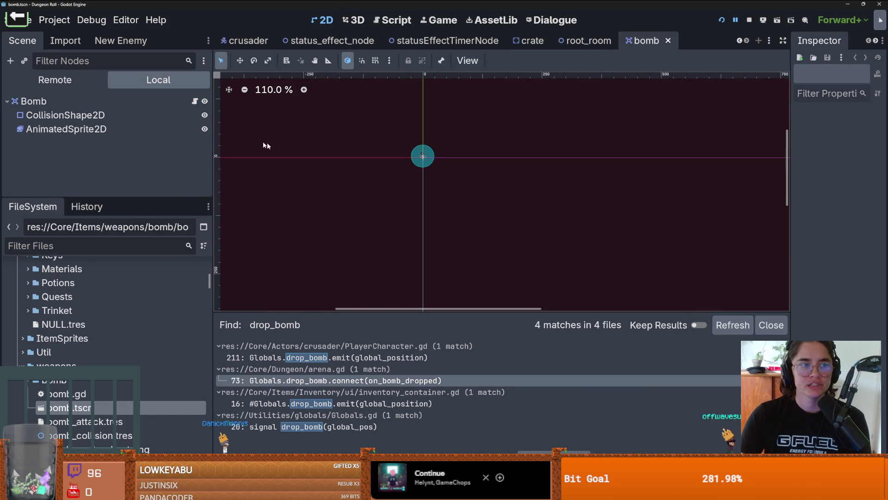
pyautogui.click(195, 101)
pyautogui.scroll(2, 491, 182)
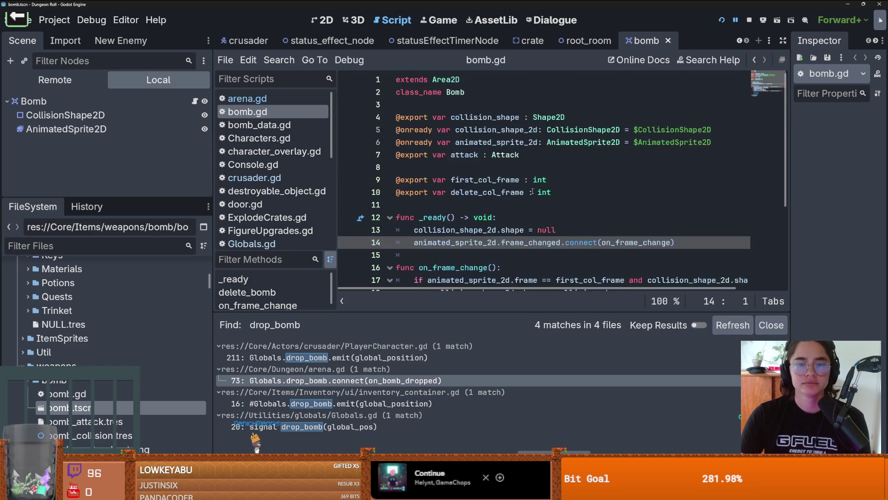
pyautogui.scroll(-3, 533, 192)
pyautogui.scroll(-1, 533, 191)
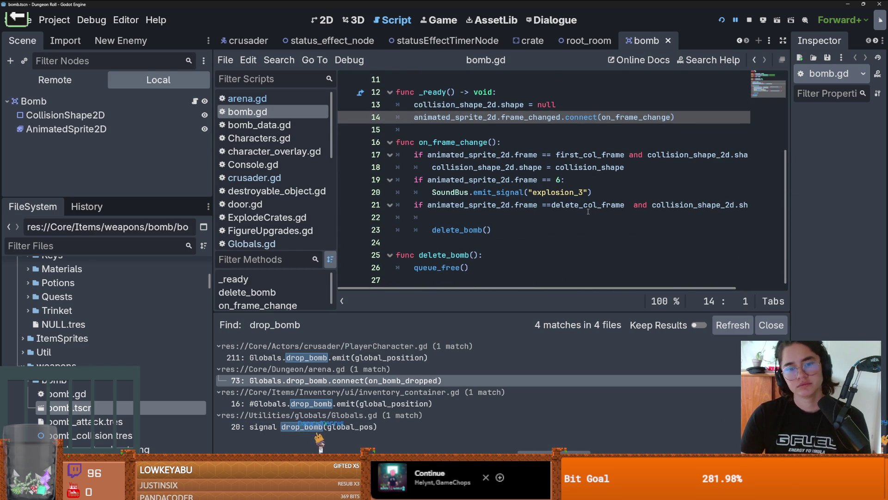
pyautogui.scroll(2, 500, 206)
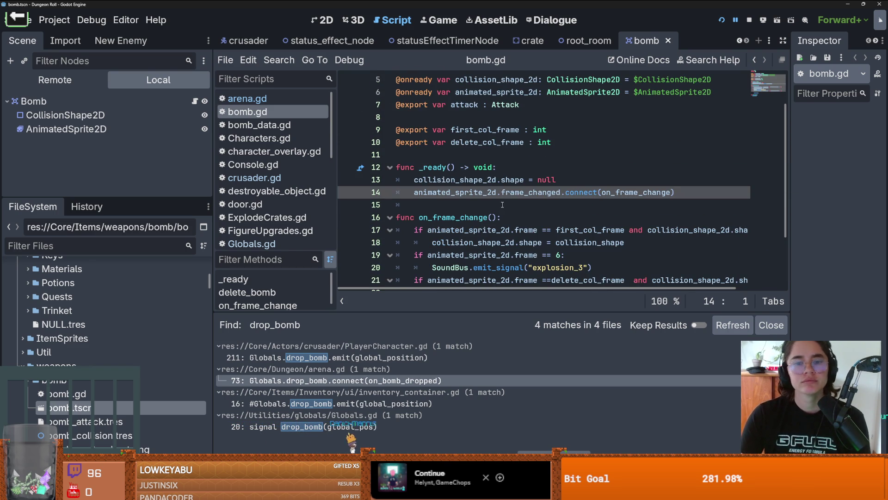
pyautogui.scroll(-1, 447, 196)
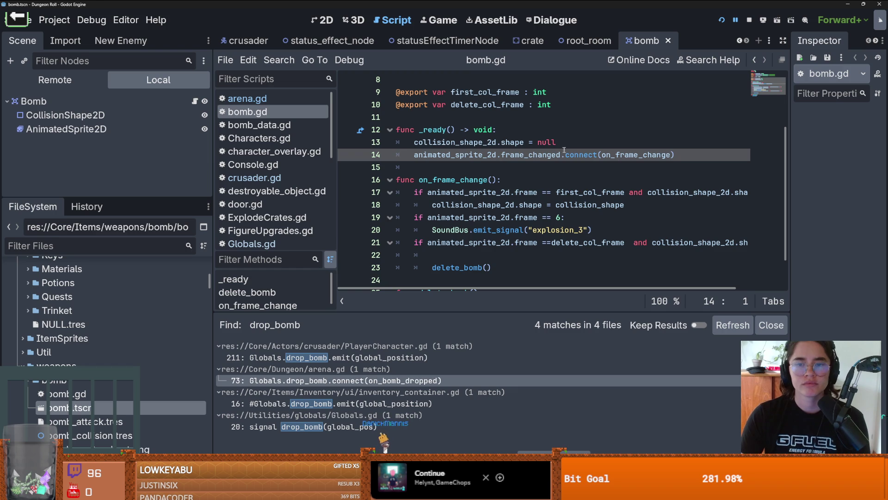
pyautogui.click(692, 156)
pyautogui.press('Return')
pyautogui.scroll(2, 539, 222)
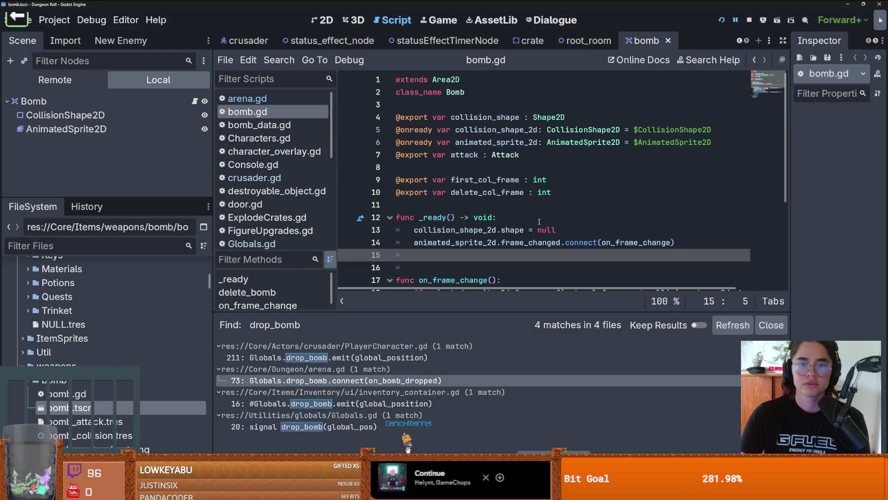
pyautogui.click(442, 160)
pyautogui.press('Return')
pyautogui.press('Return')
pyautogui.doubleClick(464, 154)
pyautogui.scroll(-4, 543, 239)
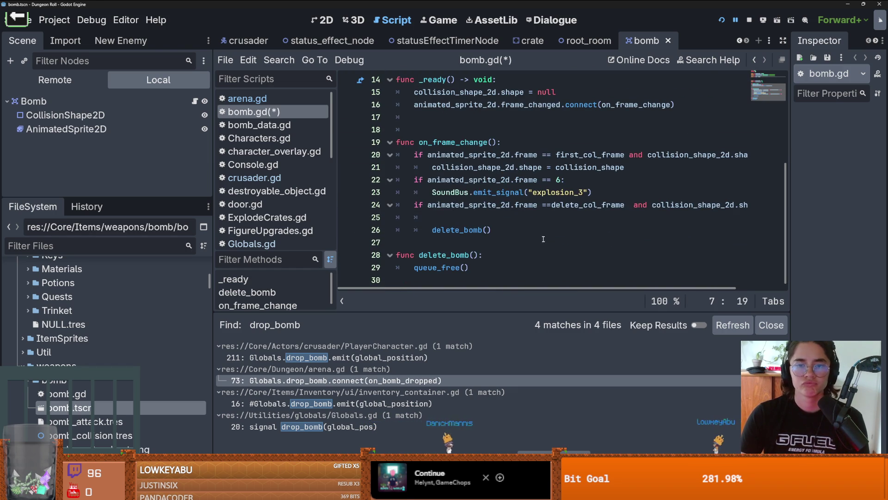
pyautogui.scroll(3, 544, 237)
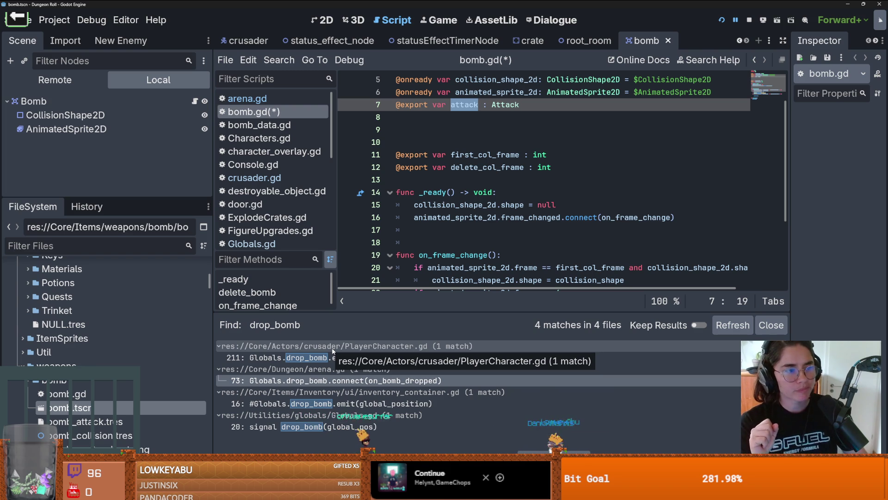
pyautogui.click(465, 144)
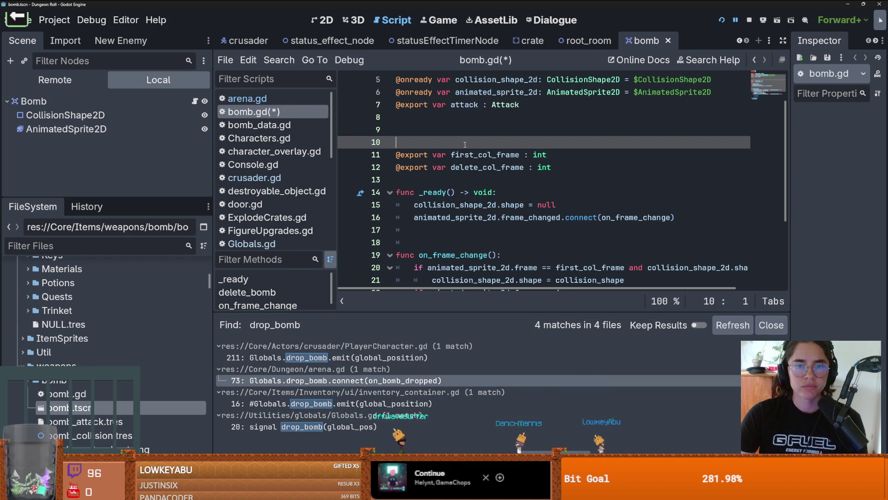
pyautogui.press('BackSpace')
pyautogui.press('BackSpace')
pyautogui.hotkey('ctrl', 's')
pyautogui.click(546, 203)
pyautogui.press('BackSpace')
pyautogui.press('BackSpace')
pyautogui.scroll(-2, 553, 210)
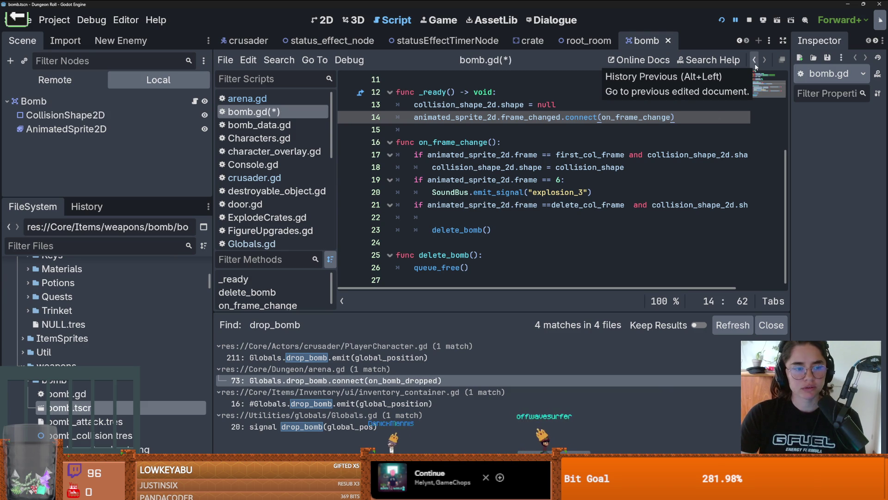
# Step: Add 'bomb.item_data = item_data' after the instantiate line in on_bomb_dropped
pyautogui.click(349, 377)
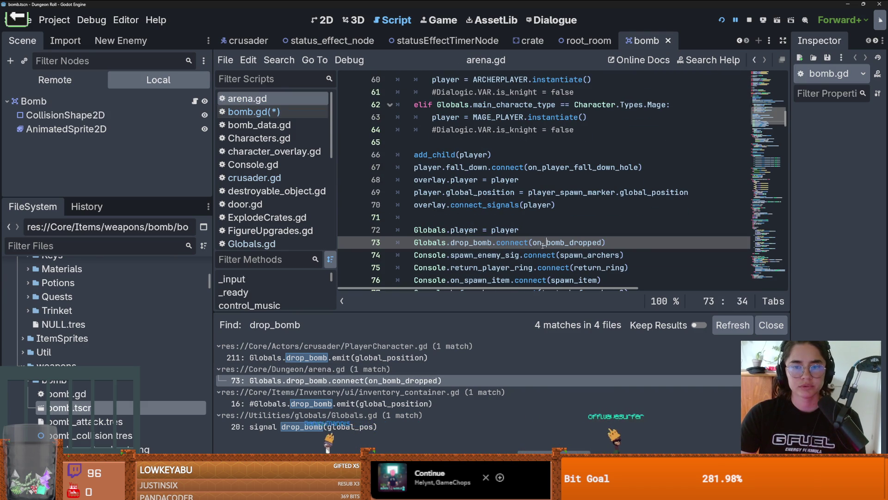
pyautogui.keyDown('ctrl'); pyautogui.click(544, 243); pyautogui.keyUp('ctrl')
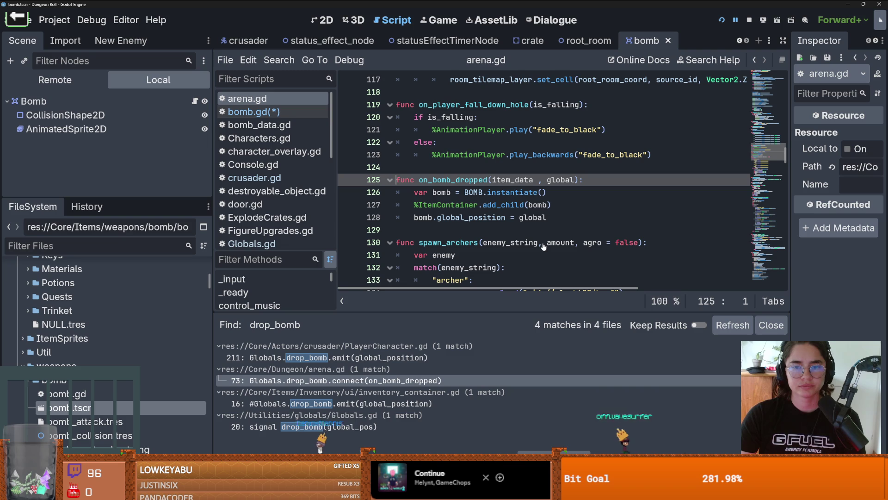
pyautogui.doubleClick(476, 192)
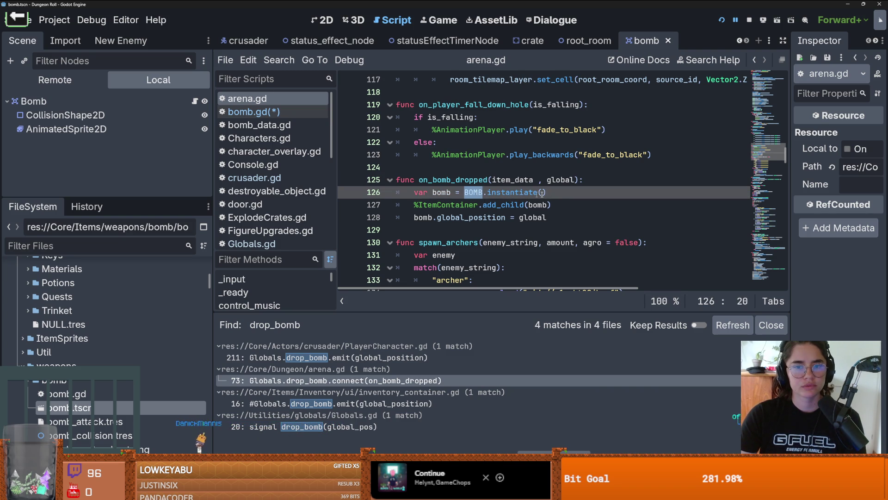
pyautogui.press('Return')
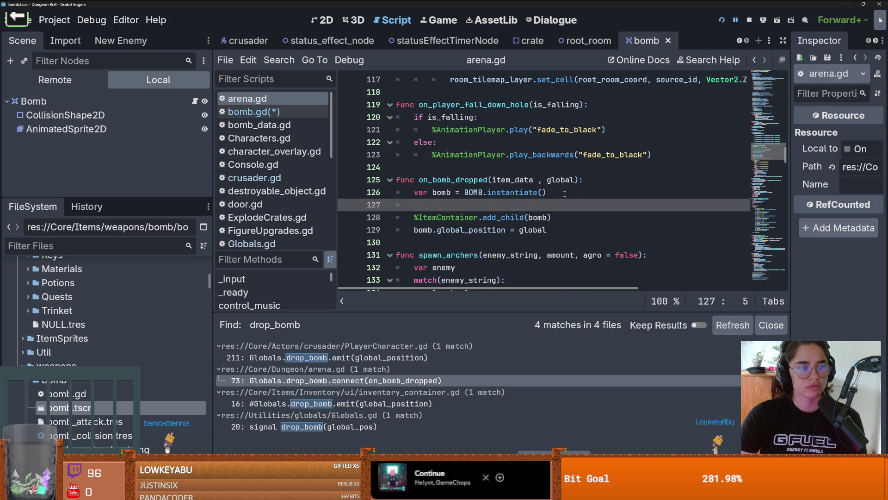
pyautogui.write('bomb.')
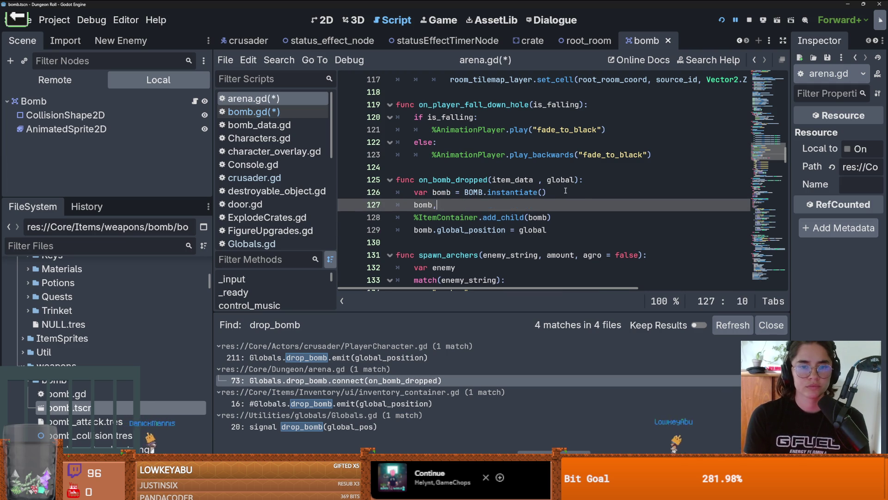
pyautogui.write('item_data = it')
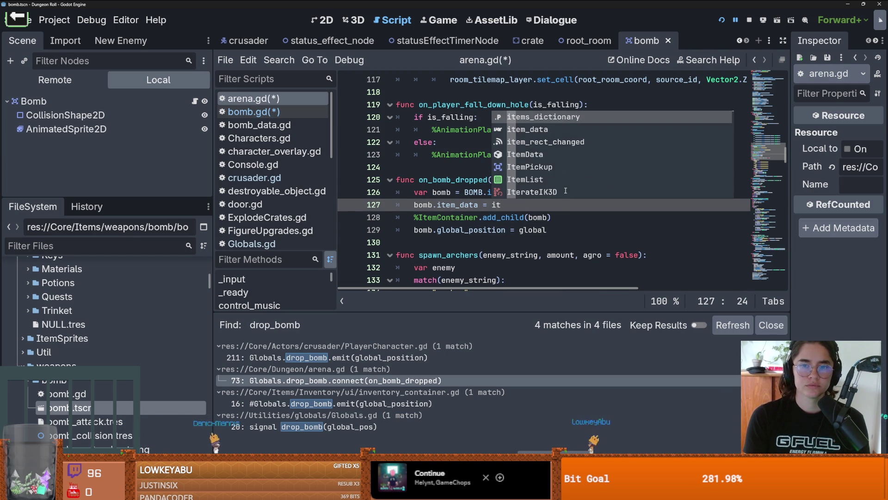
pyautogui.press('Down')
pyautogui.press('Return')
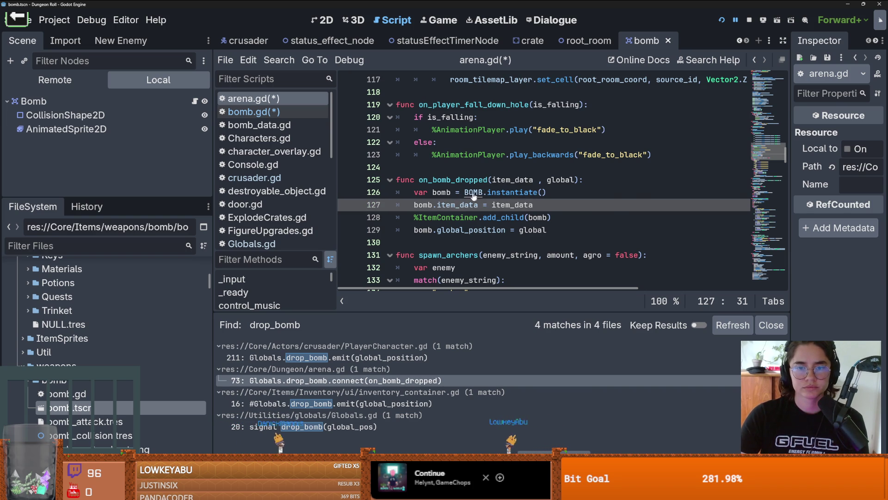
# Step: Check where the BOMB constant is preloaded in arena.gd
pyautogui.keyDown('ctrl'); pyautogui.click(476, 196); pyautogui.keyUp('ctrl')
pyautogui.moveTo(530, 181)
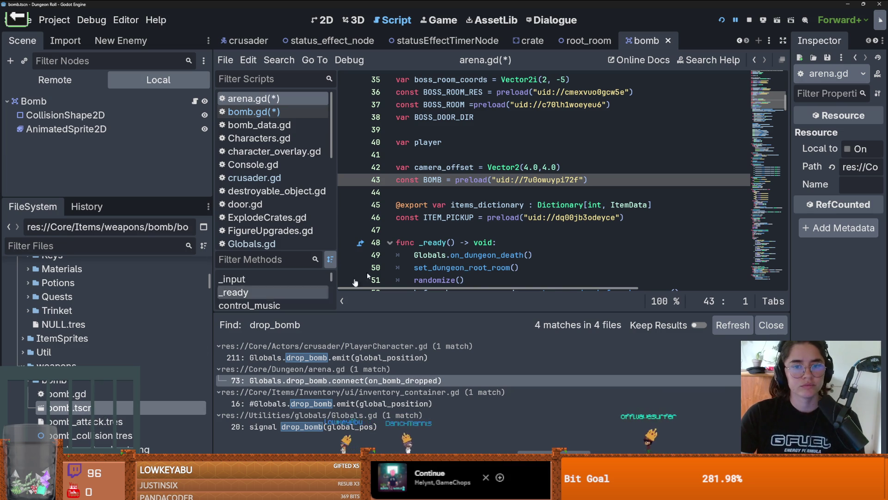
pyautogui.scroll(-4, 460, 181)
pyautogui.click(460, 182)
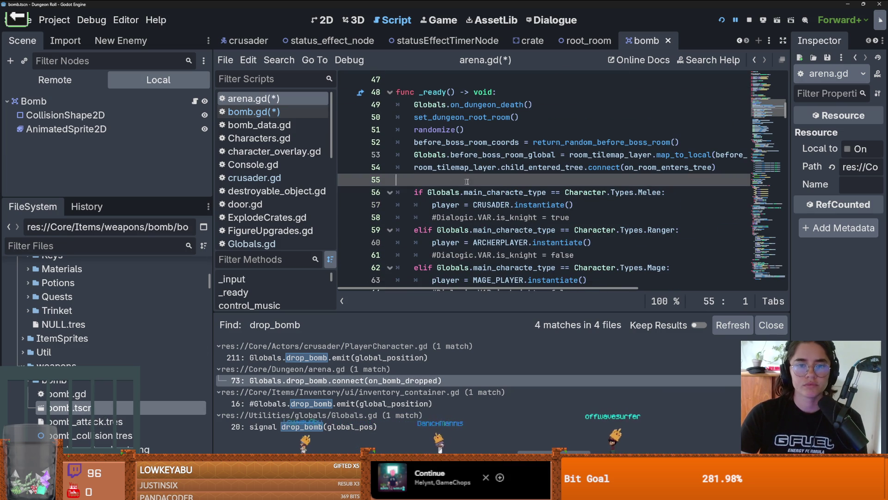
pyautogui.scroll(4, 460, 181)
pyautogui.click(432, 227)
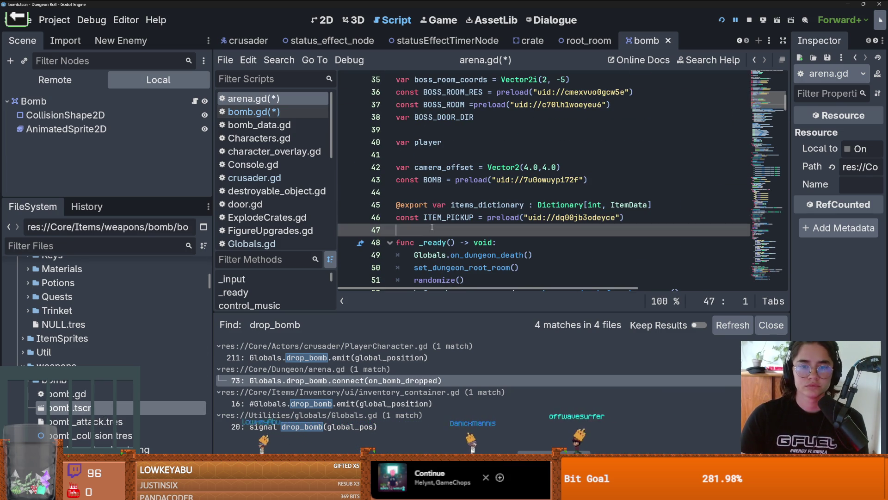
pyautogui.scroll(2, 472, 242)
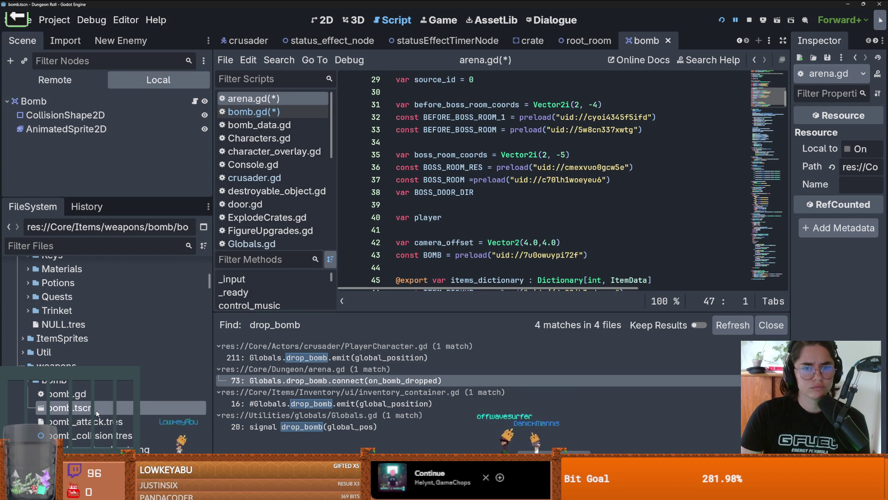
pyautogui.scroll(-8, 456, 216)
pyautogui.scroll(-10, 456, 215)
# Step: In bomb.gd, insert a blank line after the first_col_frame and delete_col_frame exports
pyautogui.click(258, 113)
pyautogui.scroll(3, 433, 194)
pyautogui.click(433, 195)
pyautogui.press('Return')
pyautogui.click(432, 194)
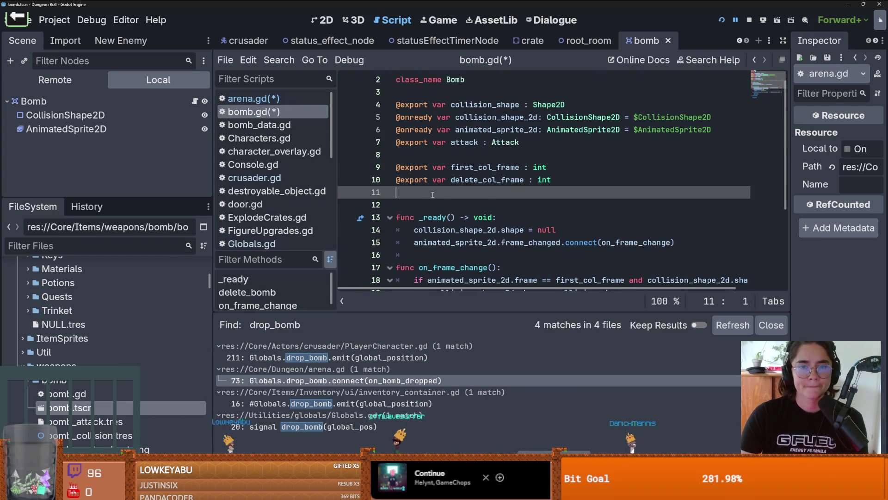
# Step: Declare 'var item_data : BombData' in bomb.gd and begin an 'if item_data' check in _ready
pyautogui.hotkey('ctrl', 'space')
pyautogui.press('Escape')
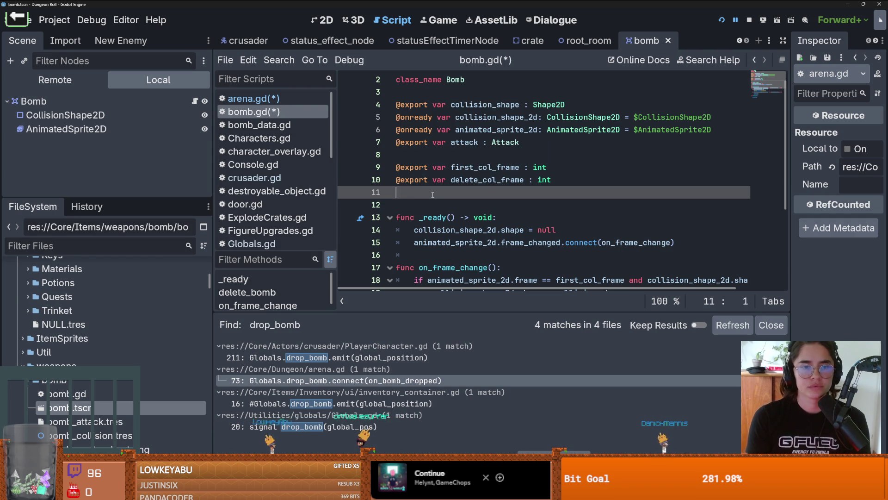
pyautogui.write('var item_data : I')
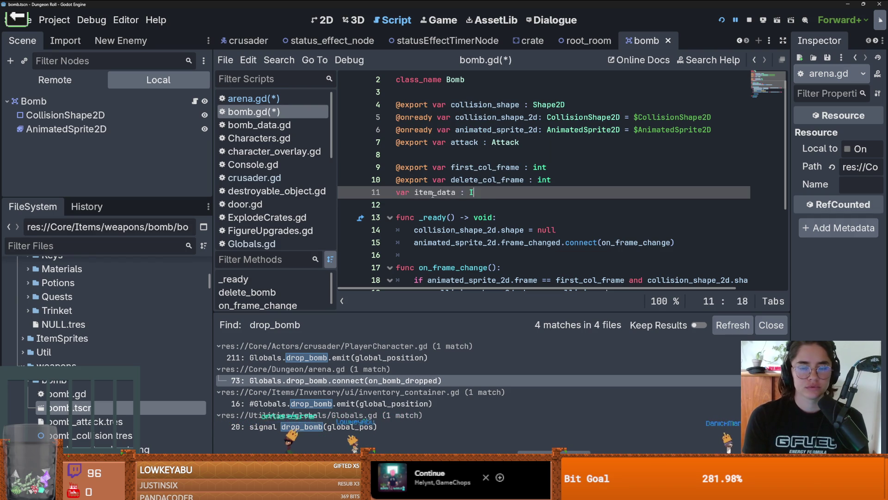
pyautogui.write(' Data')
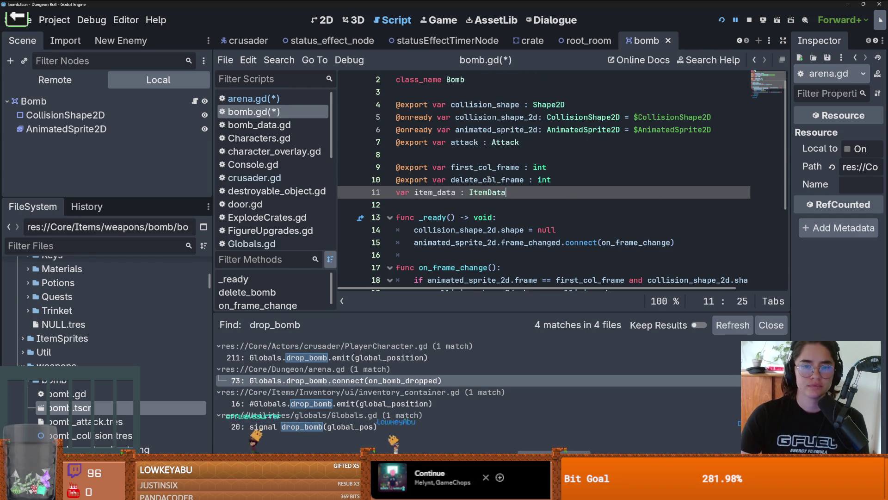
pyautogui.scroll(-3, 500, 206)
pyautogui.click(505, 129)
pyautogui.write('if')
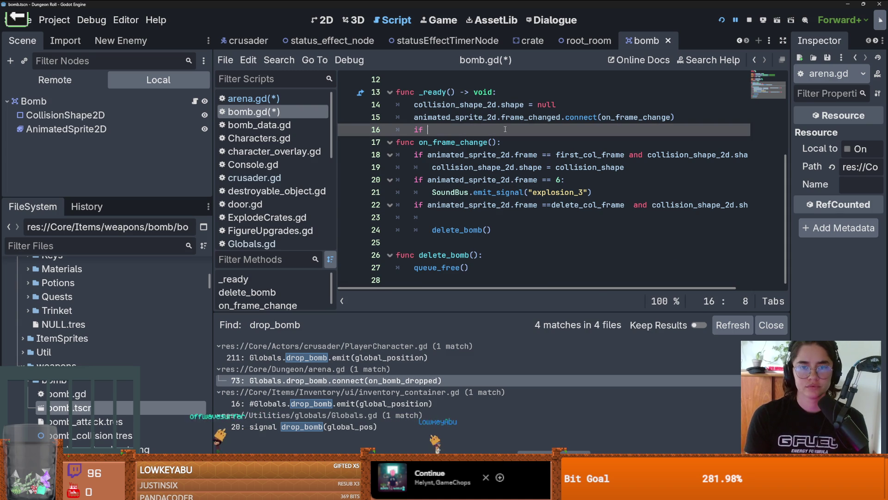
pyautogui.write('item_data')
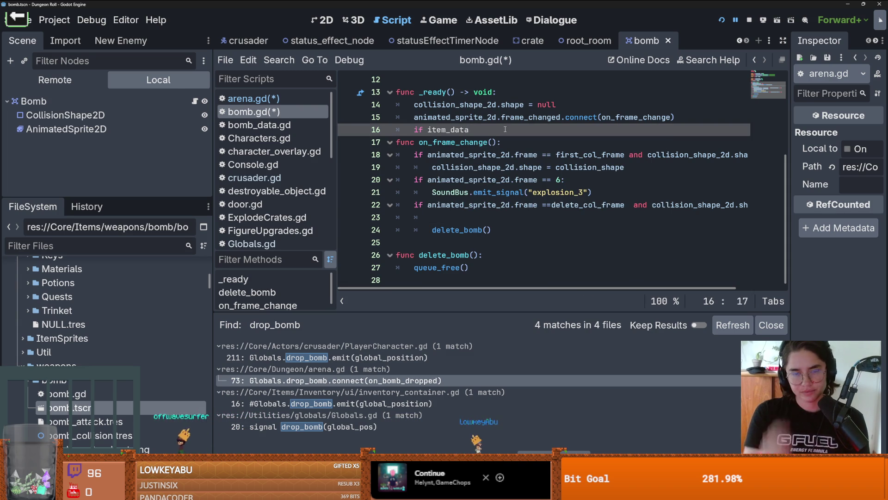
pyautogui.scroll(2, 501, 130)
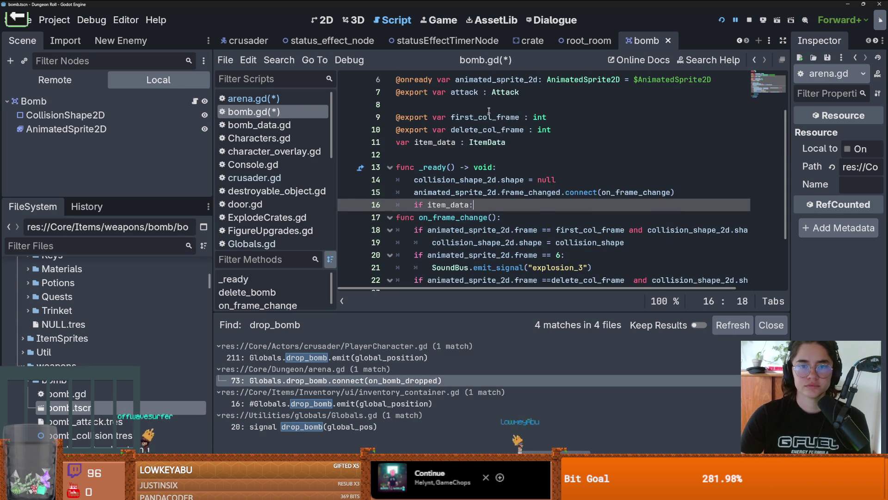
pyautogui.doubleClick(486, 142)
pyautogui.write('Bomb')
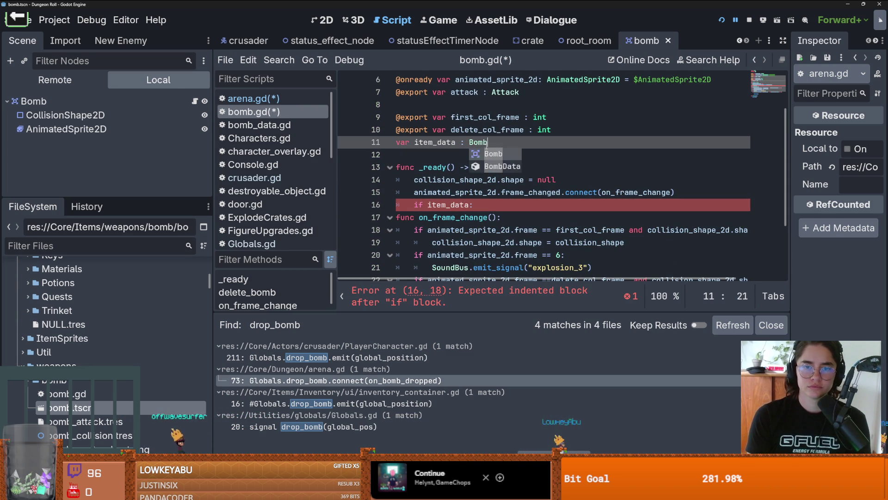
pyautogui.press('Return')
# Step: Call item_data.use() inside the if item_data block and save
pyautogui.click(484, 209)
pyautogui.press('Return')
pyautogui.write('item_data.')
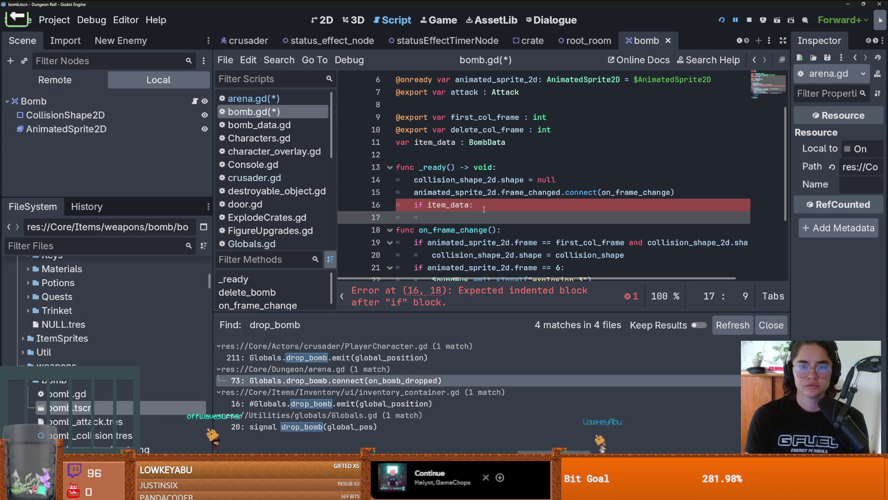
pyautogui.write('use')
pyautogui.press('Return')
pyautogui.hotkey('ctrl', 's')
# Step: Add an else branch printing "bomb has no item data" with printerr, then save
pyautogui.press('Return')
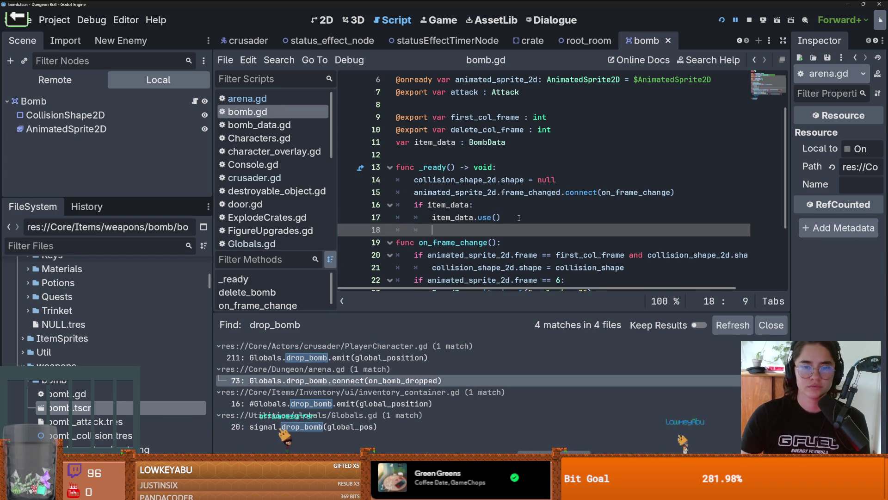
pyautogui.write('else:')
pyautogui.press('Return')
pyautogui.write('printerr')
pyautogui.press('Return')
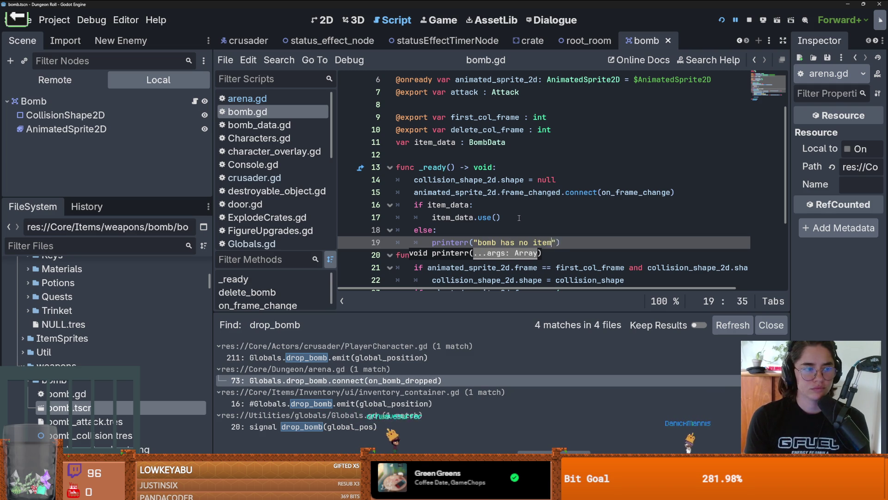
pyautogui.write('data')
pyautogui.hotkey('ctrl', 's')
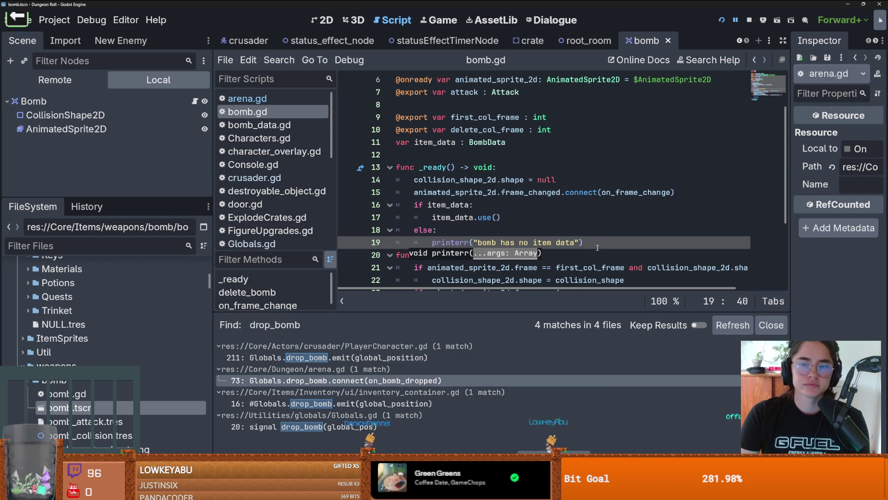
pyautogui.press('Return')
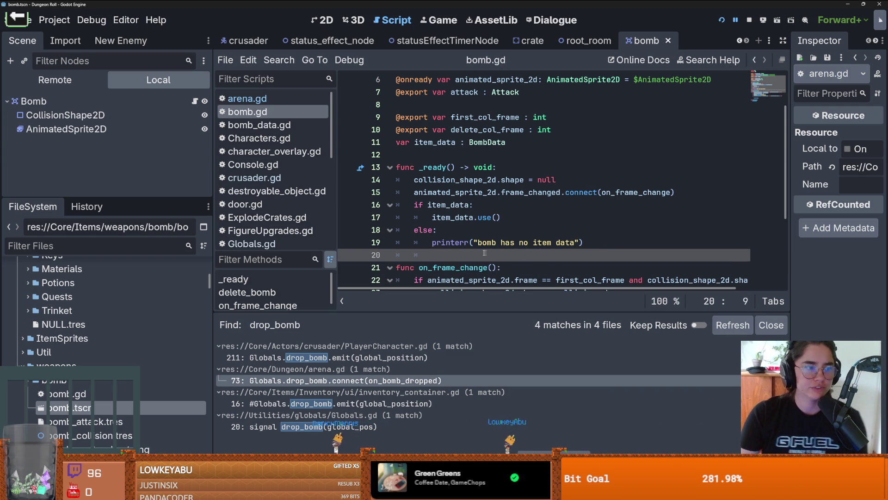
pyautogui.doubleClick(475, 217)
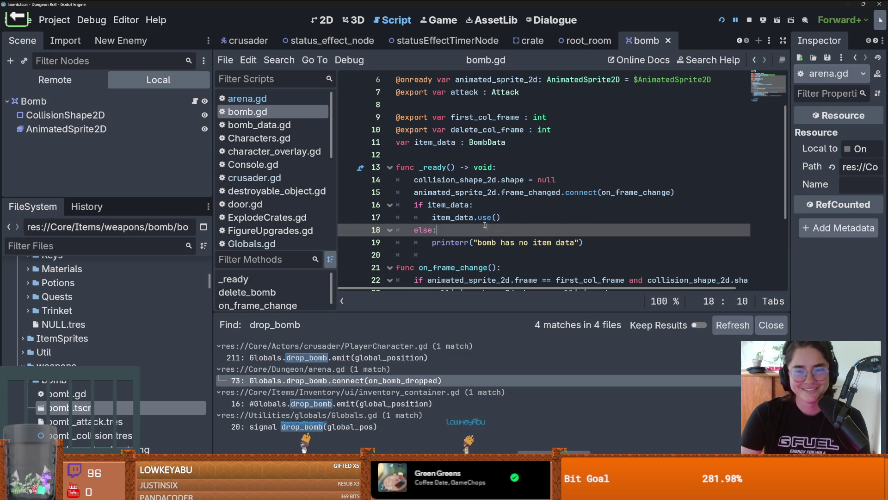
pyautogui.scroll(-2, 463, 185)
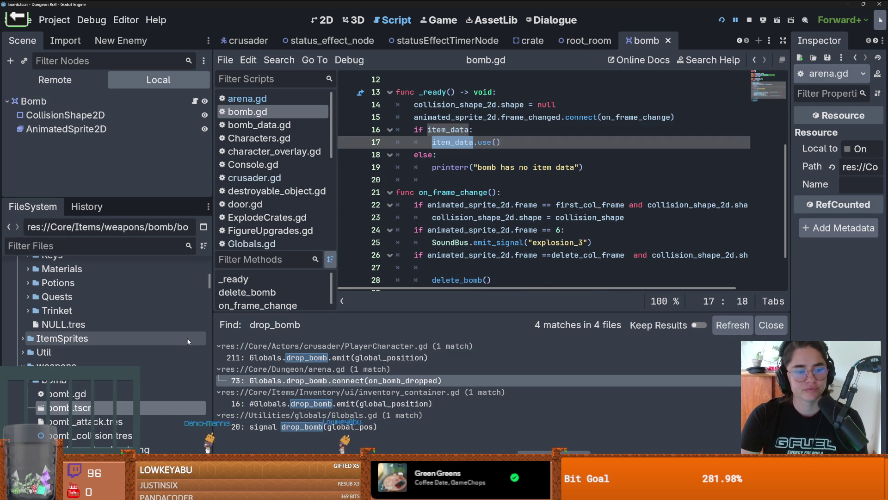
pyautogui.click(248, 41)
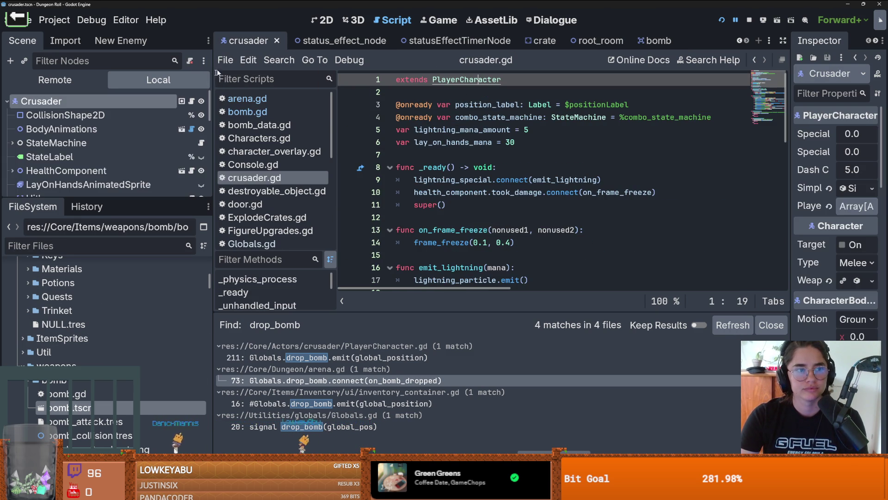
# Step: Delete the item_data.use() call in PlayerCharacter.gd and save the script
pyautogui.scroll(-10, 505, 231)
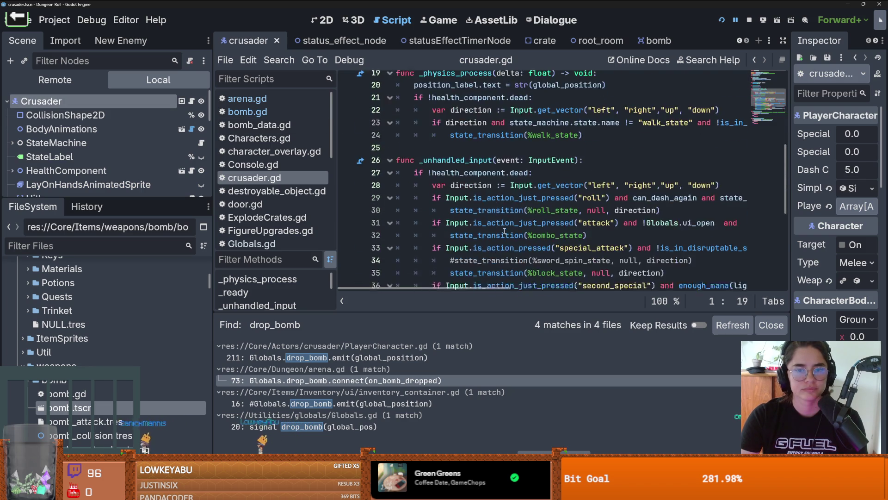
pyautogui.scroll(11, 505, 231)
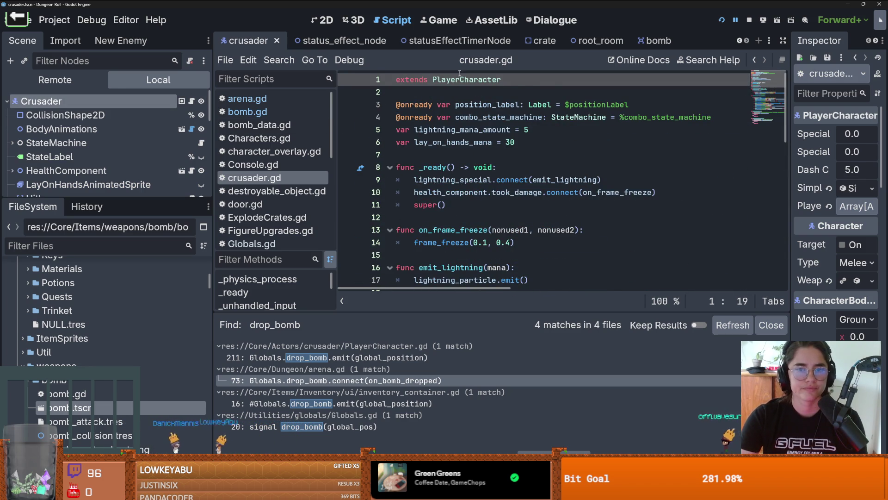
pyautogui.keyDown('ctrl'); pyautogui.click(518, 80); pyautogui.keyUp('ctrl')
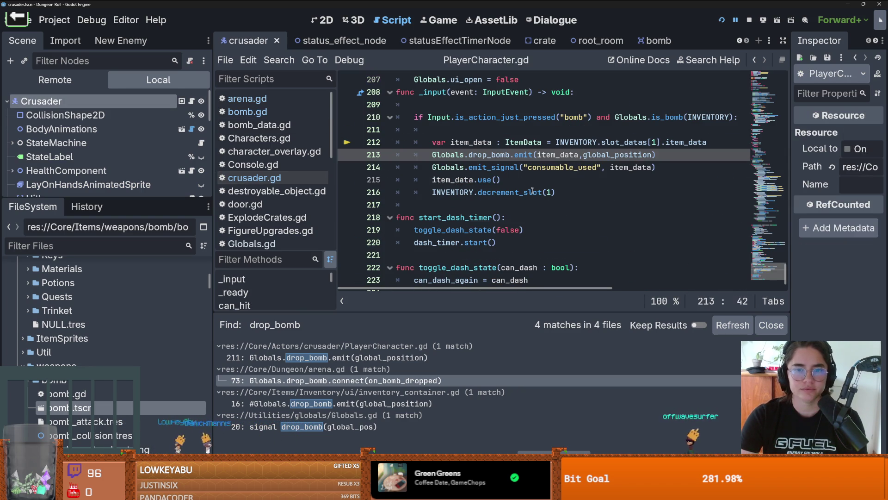
pyautogui.click(379, 183)
pyautogui.press('BackSpace')
pyautogui.hotkey('ctrl', 's')
# Step: Select drop_bomb on line 213 and open its commented emit result in inventory_container.gd
pyautogui.click(554, 155)
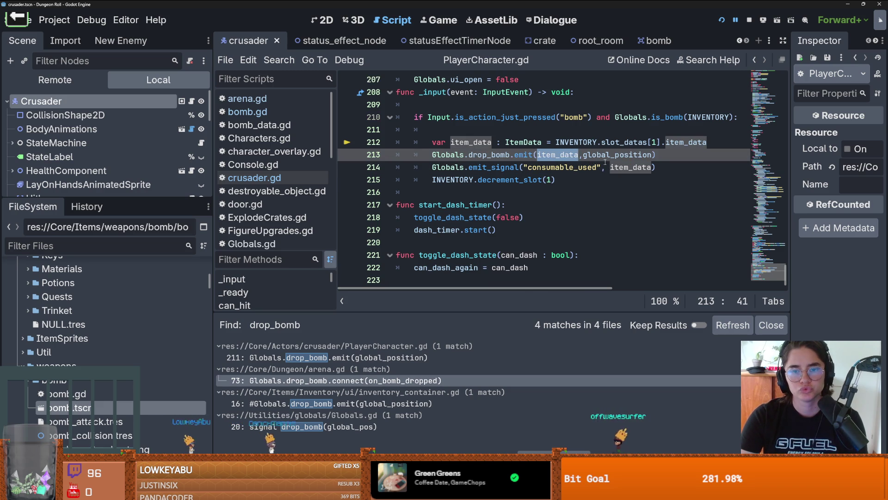
pyautogui.click(571, 168)
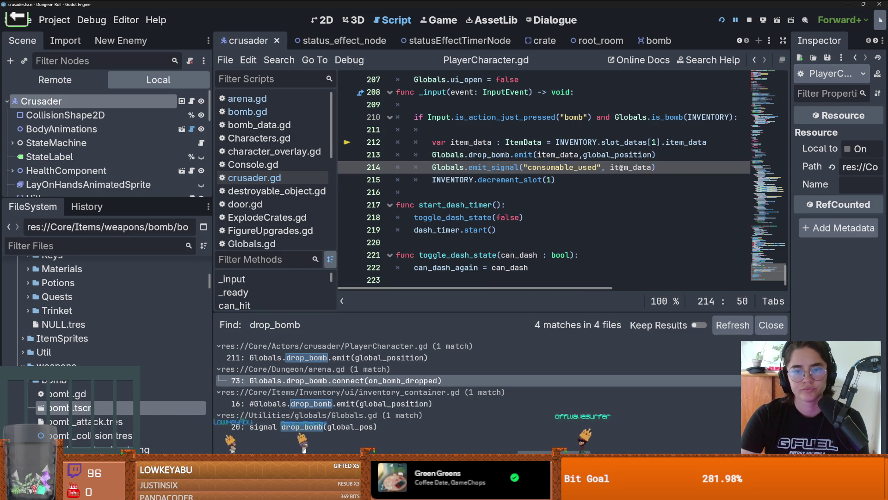
pyautogui.doubleClick(630, 167)
pyautogui.doubleClick(507, 155)
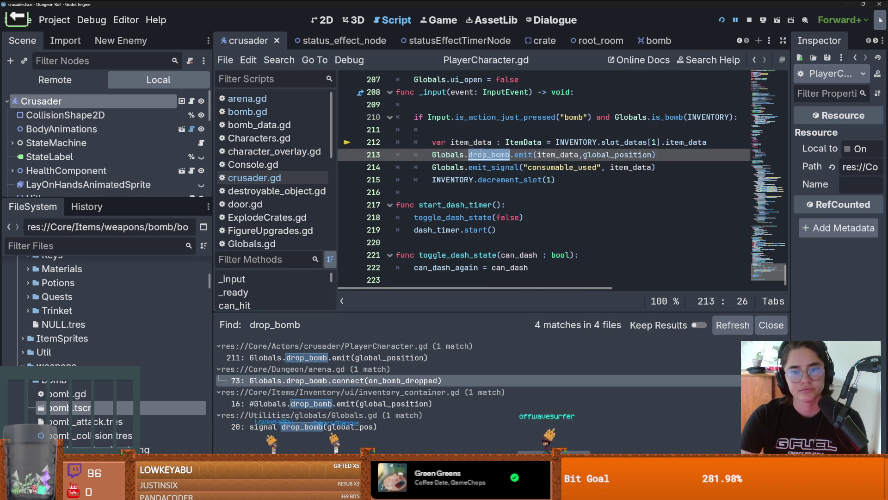
pyautogui.click(377, 392)
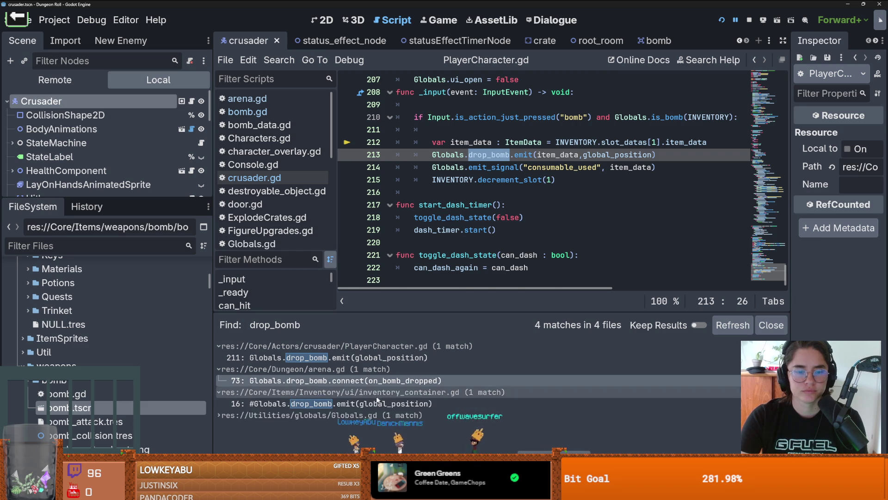
pyautogui.click(377, 392)
pyautogui.click(401, 403)
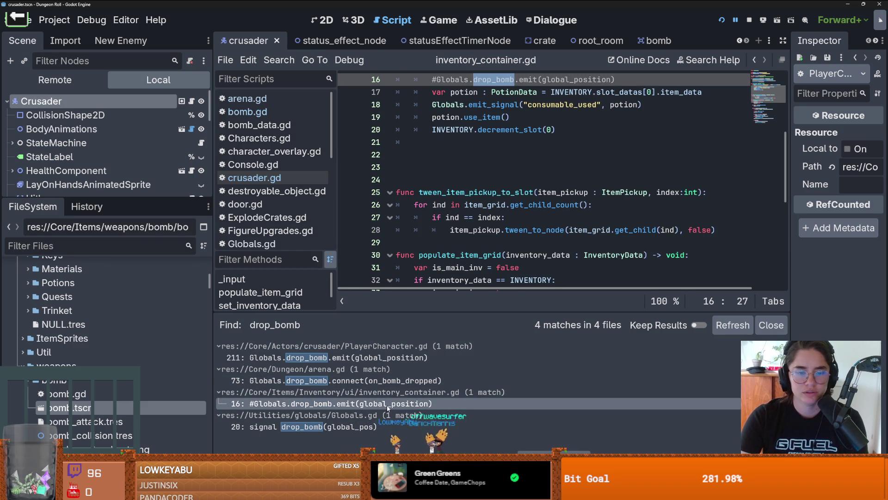
# Step: Delete the commented-out drop_bomb emit line in _input, leaving line 16 blank
pyautogui.scroll(2, 474, 129)
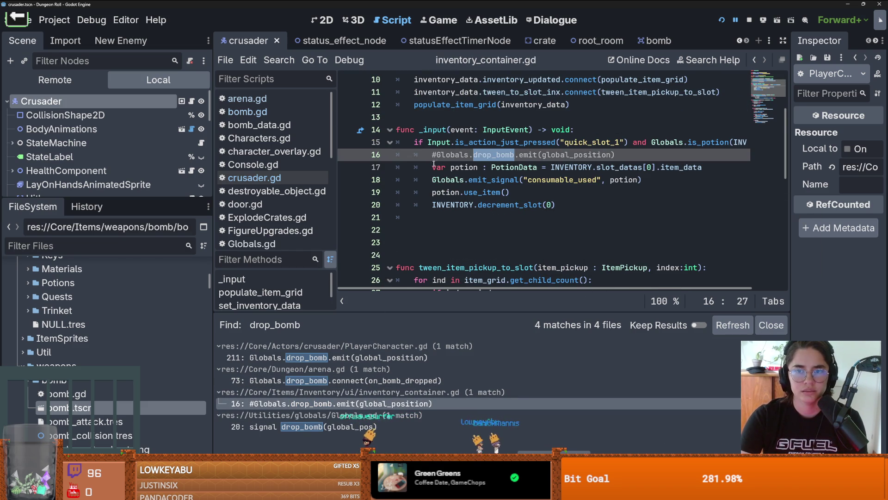
pyautogui.scroll(-2, 460, 278)
pyautogui.scroll(2, 460, 278)
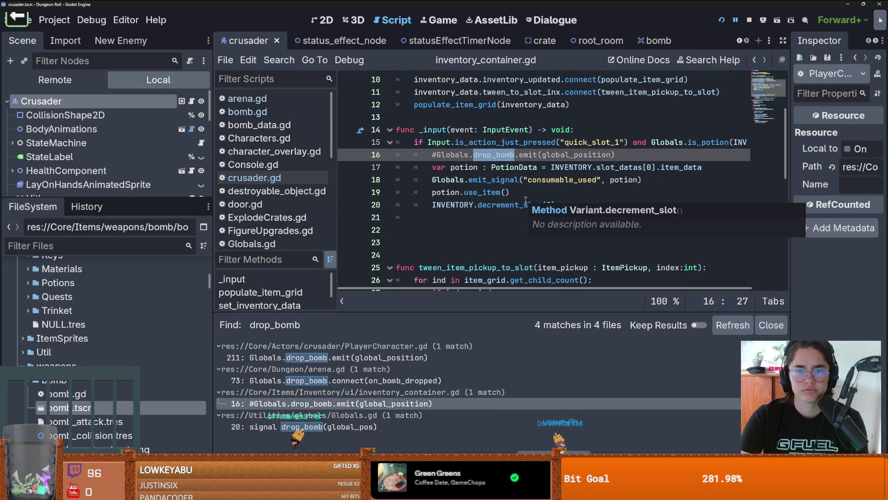
pyautogui.moveTo(616, 155); pyautogui.dragTo(356, 159)
pyautogui.press('BackSpace')
pyautogui.press('BackSpace')
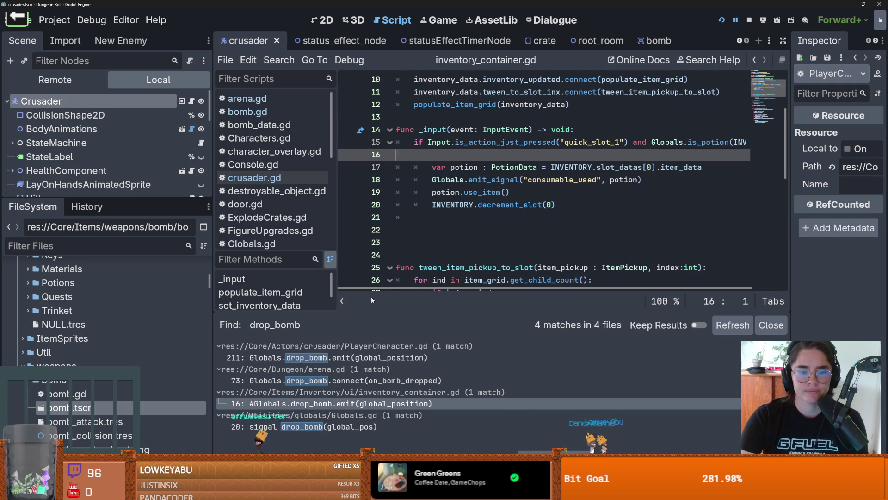
# Step: Save inventory_container.gd and open arena.gd at the drop_bomb connection
pyautogui.hotkey('ctrl', 's')
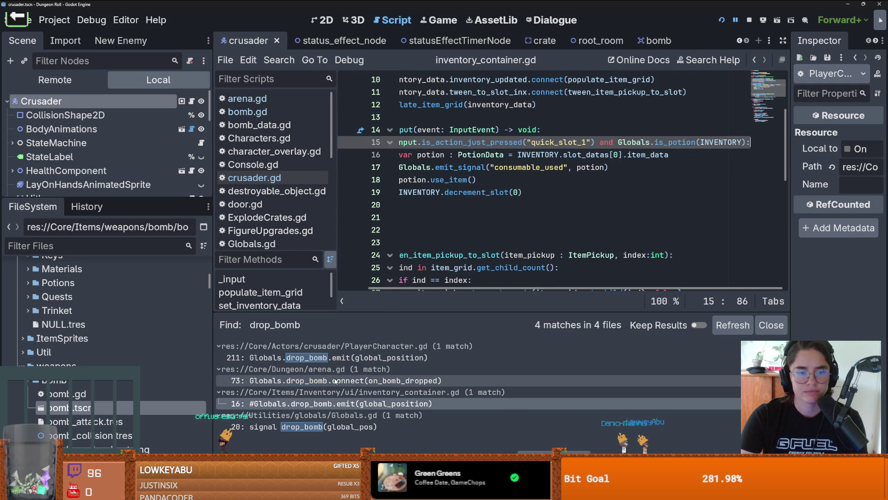
pyautogui.click(352, 380)
pyautogui.click(343, 403)
pyautogui.click(343, 380)
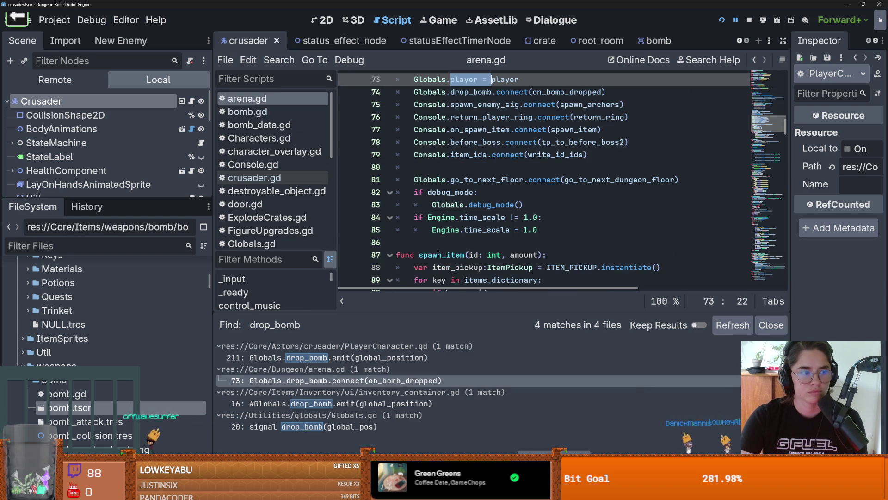
# Step: Rerun the drop_bomb Find in Files search and open the arena.gd connection result
pyautogui.click(280, 59)
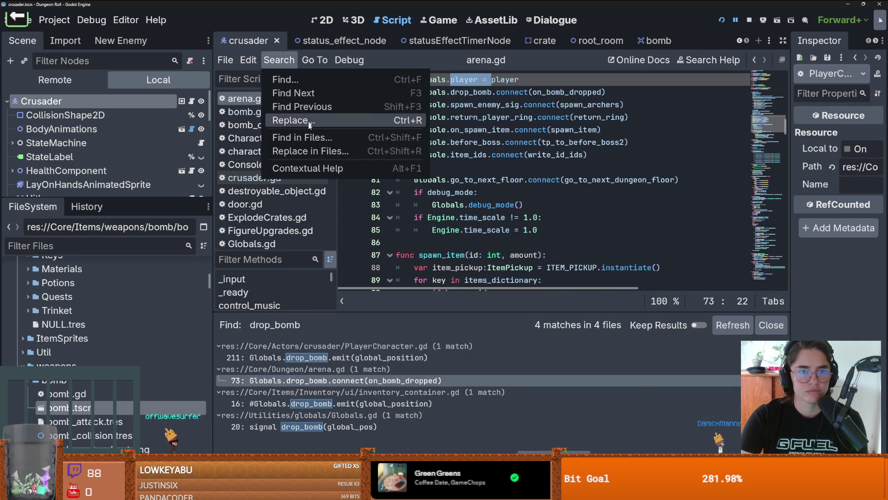
pyautogui.click(296, 137)
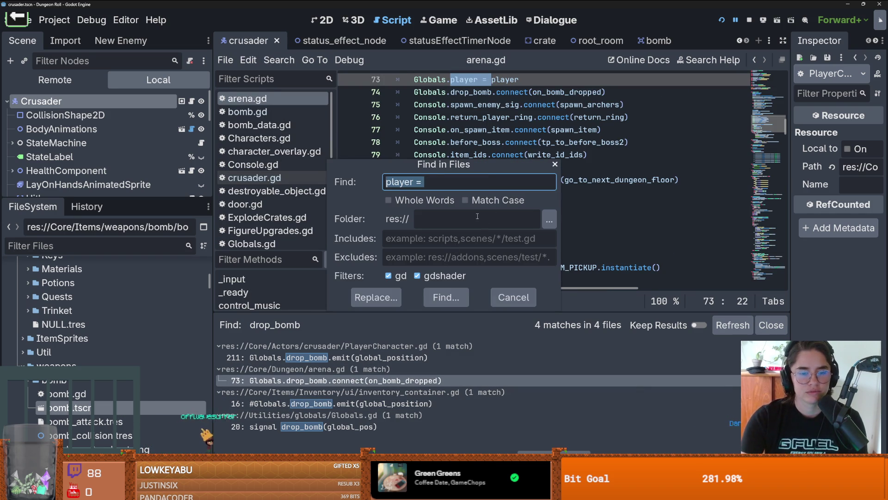
pyautogui.write('drop_bomb')
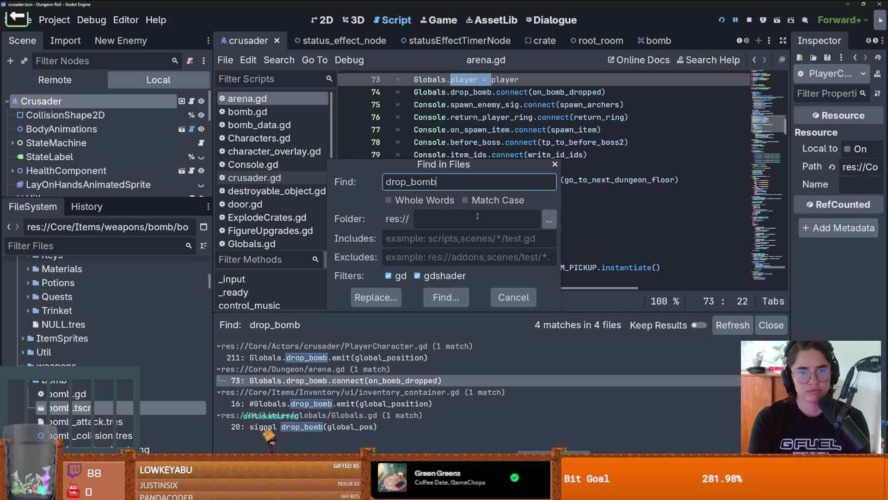
pyautogui.press('Return')
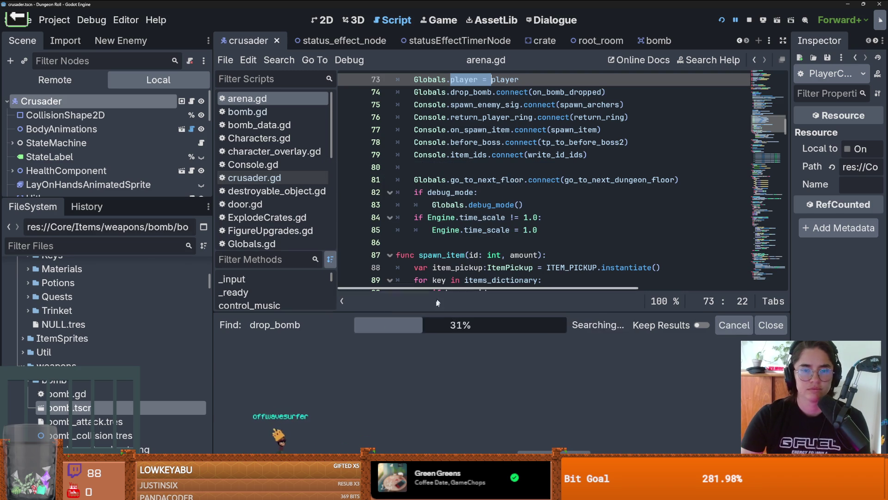
pyautogui.click(405, 360)
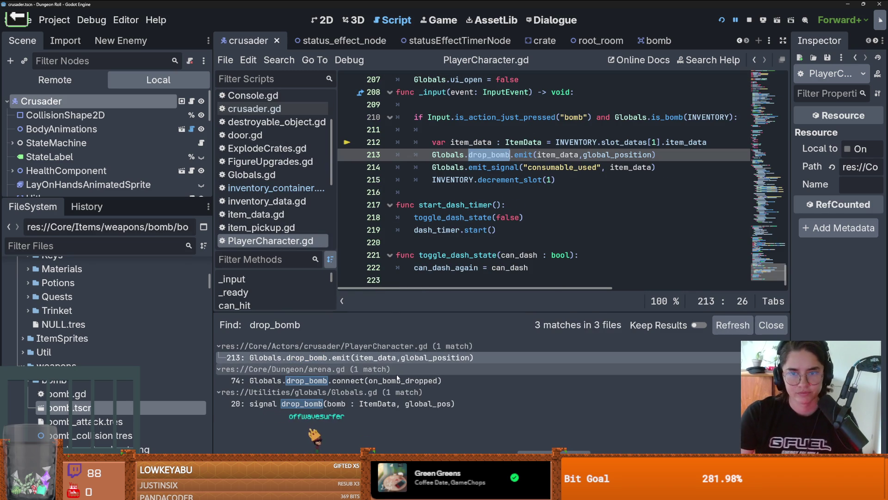
pyautogui.click(376, 381)
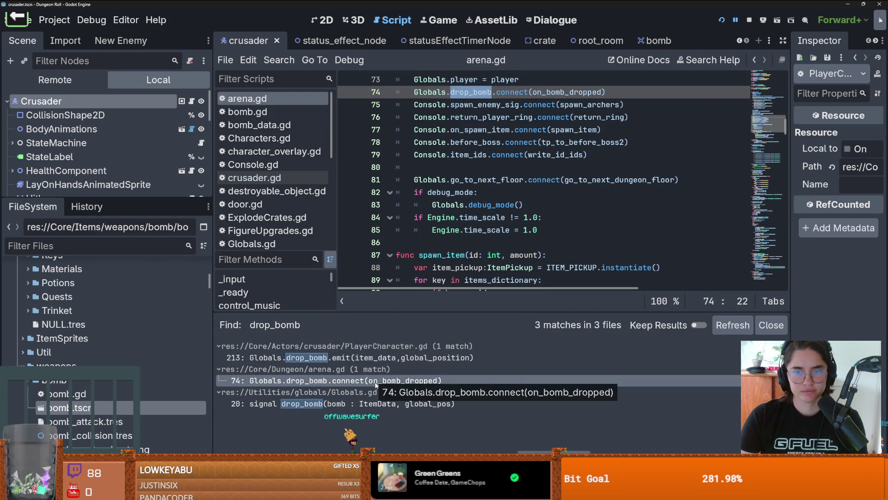
# Step: Inspect the on_bomb_dropped handler and its item_data assignment on line 128 in arena.gd
pyautogui.keyDown('ctrl'); pyautogui.click(571, 92); pyautogui.keyUp('ctrl')
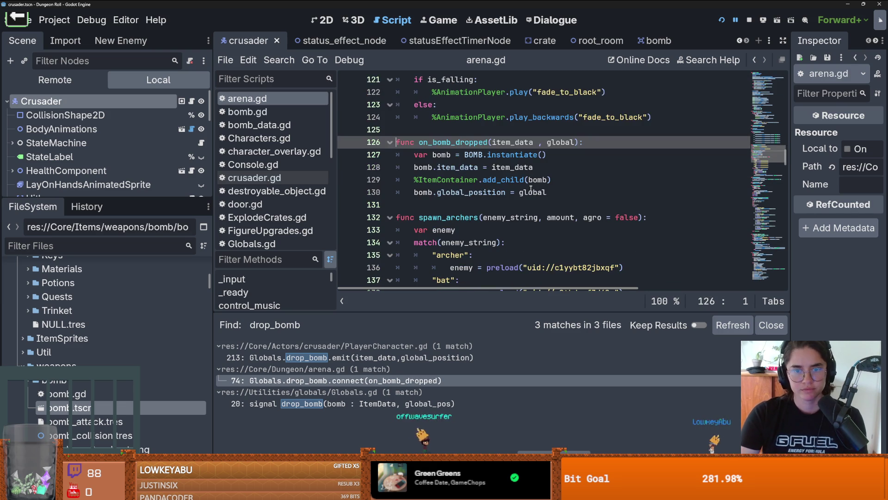
pyautogui.click(536, 167)
pyautogui.hotkey('ctrl', 's')
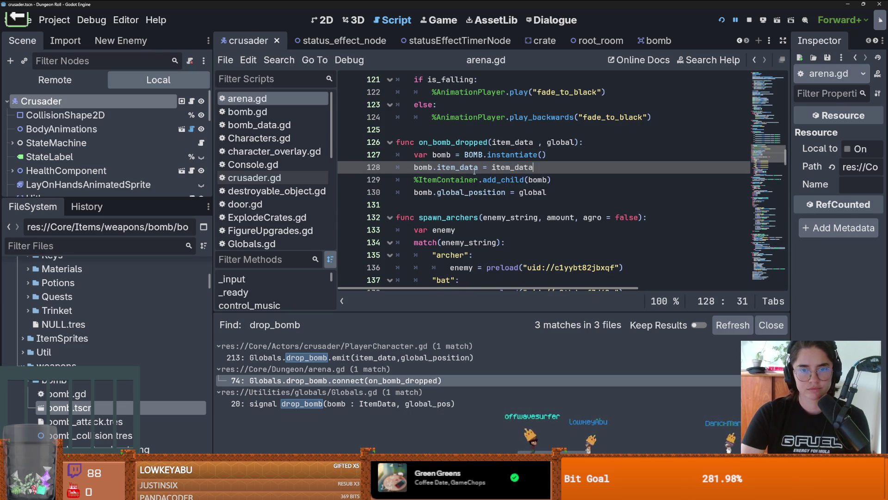
pyautogui.doubleClick(459, 170)
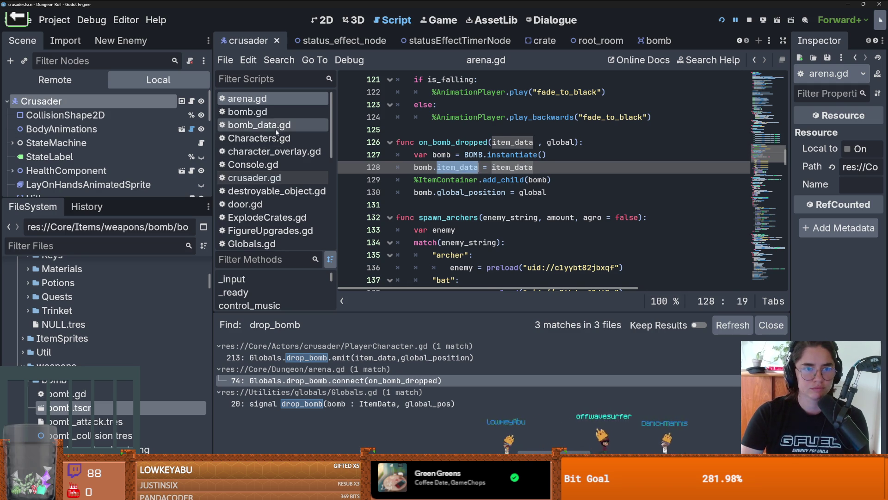
# Step: Check how bomb.gd uses item_data, then open the bomb.tscn scene
pyautogui.click(247, 111)
pyautogui.scroll(2, 517, 186)
pyautogui.scroll(-2, 516, 187)
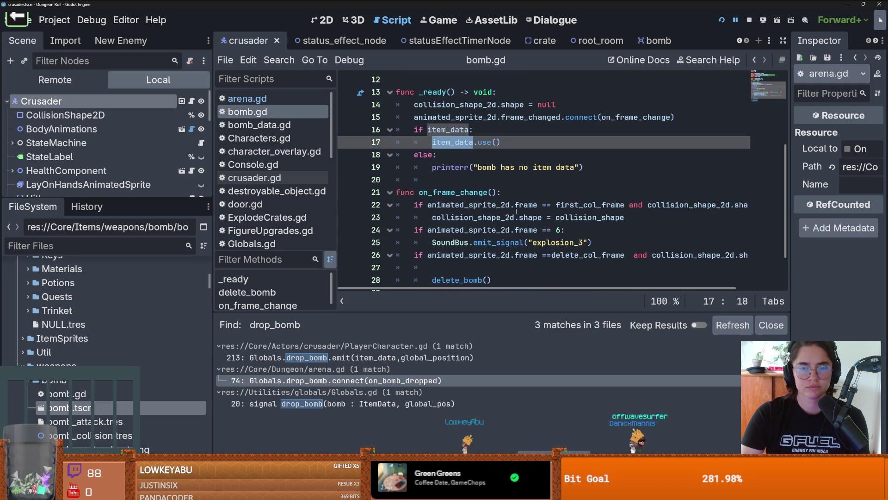
pyautogui.scroll(-2, 516, 212)
pyautogui.scroll(2, 518, 208)
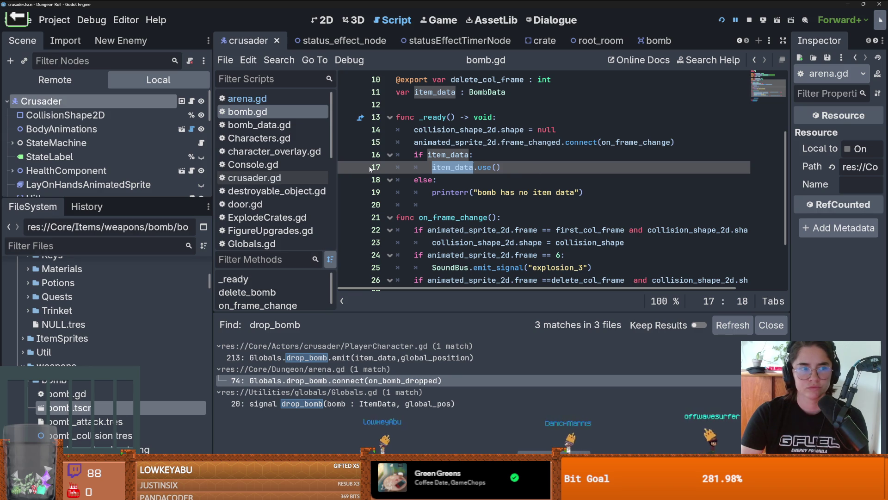
pyautogui.doubleClick(69, 408)
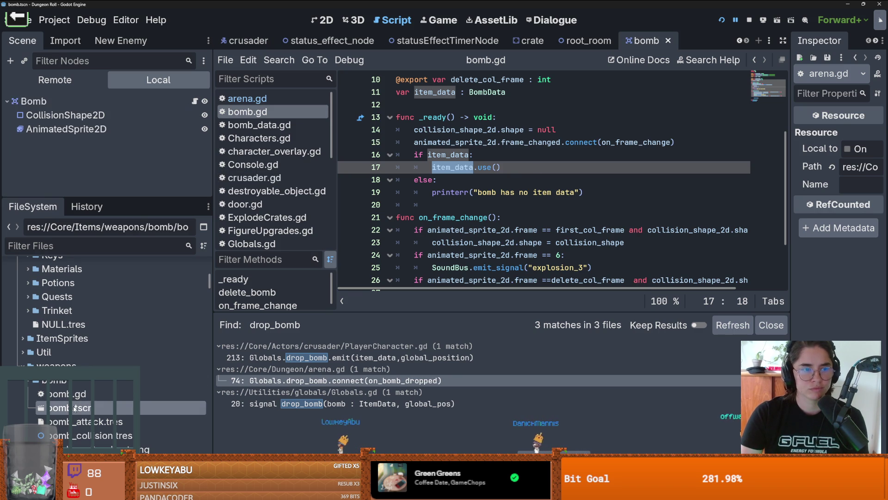
pyautogui.click(66, 128)
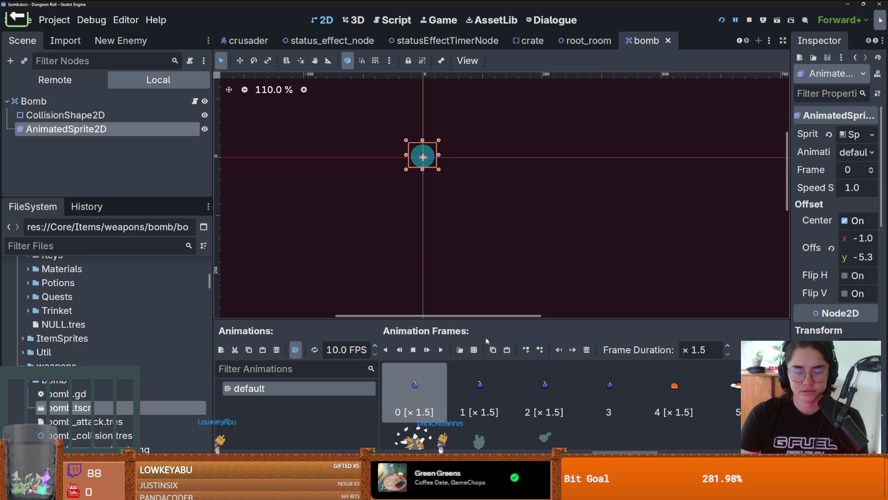
# Step: Enlarge the SpriteFrames panel to inspect frame 3, shrink it back, and return to bomb.gd
pyautogui.moveTo(486, 329); pyautogui.dragTo(481, 162)
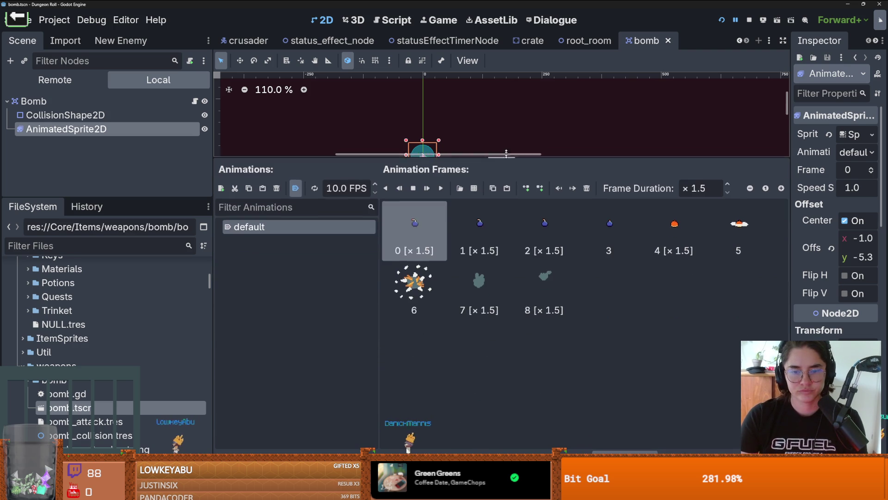
pyautogui.click(595, 223)
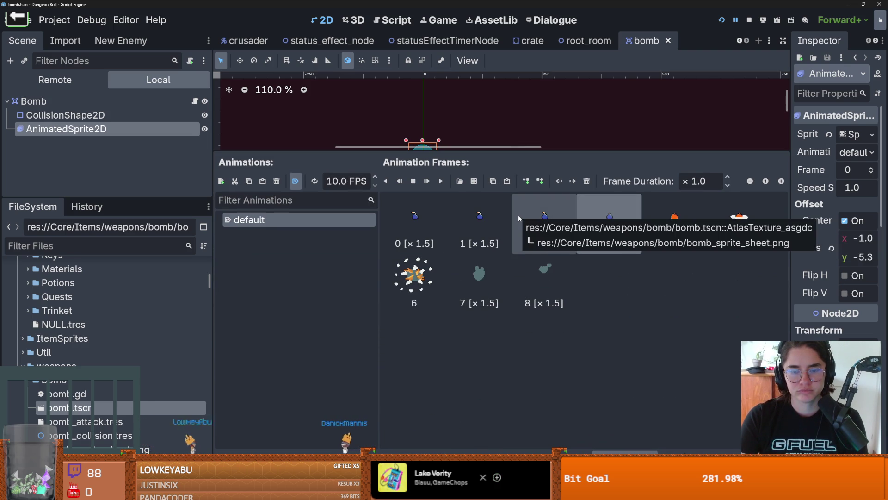
pyautogui.moveTo(495, 151); pyautogui.dragTo(502, 217)
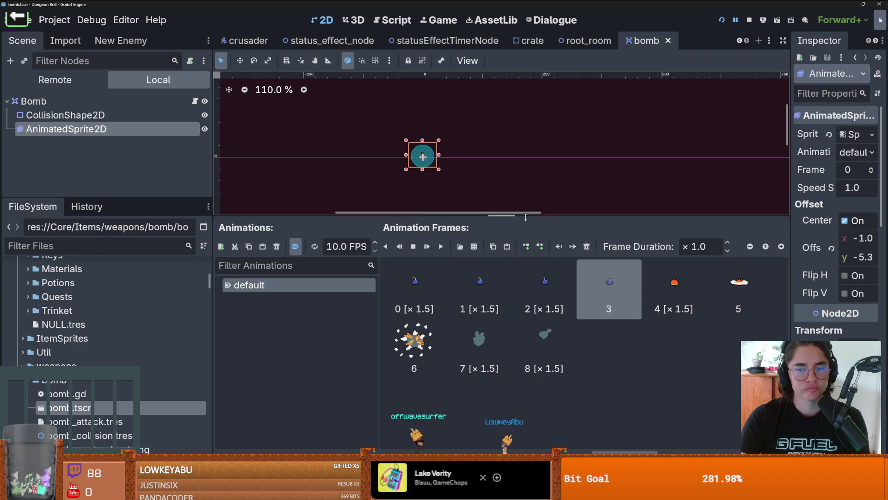
pyautogui.click(195, 101)
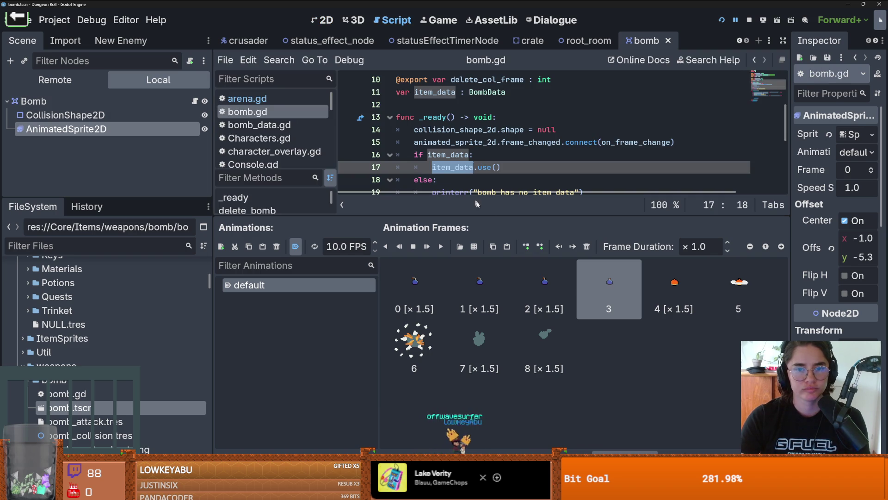
# Step: Resize the editor panels and locate the frame == 6 check in bomb.gd
pyautogui.moveTo(491, 216); pyautogui.dragTo(490, 320)
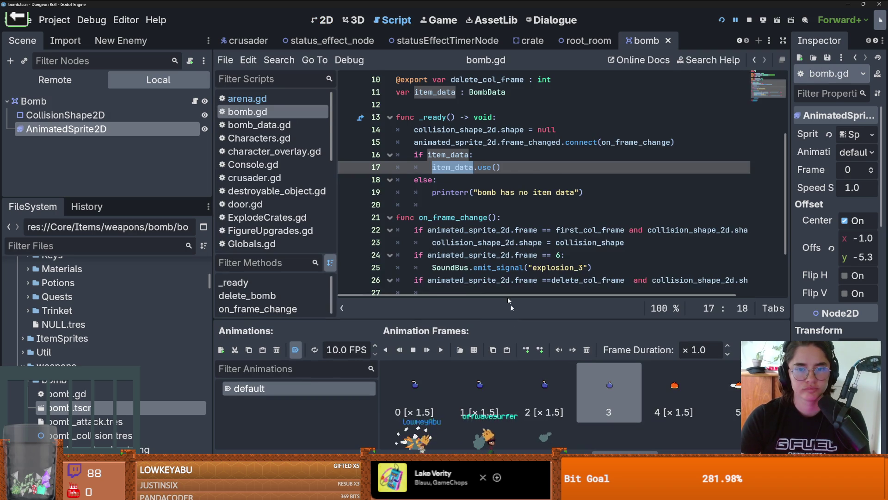
pyautogui.scroll(-2, 488, 234)
pyautogui.click(571, 184)
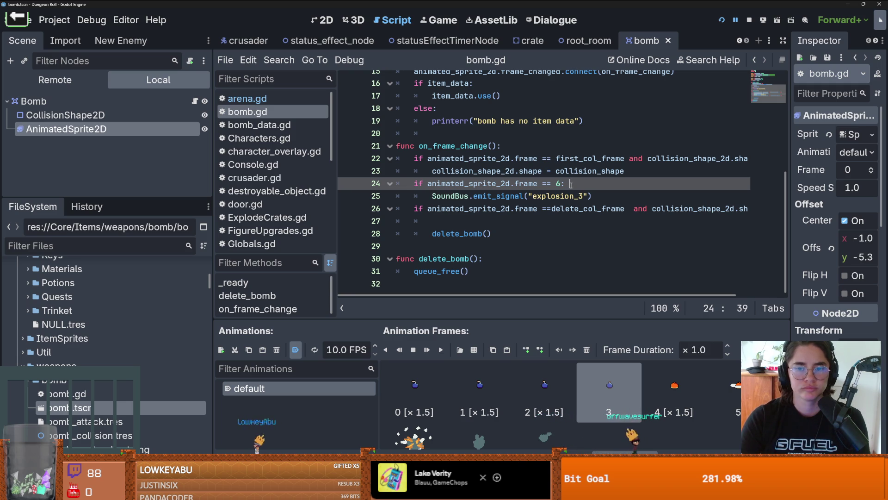
pyautogui.moveTo(442, 319)
pyautogui.mouseDown()
pyautogui.moveTo(463, 268)
pyautogui.moveTo(467, 296)
pyautogui.mouseUp()
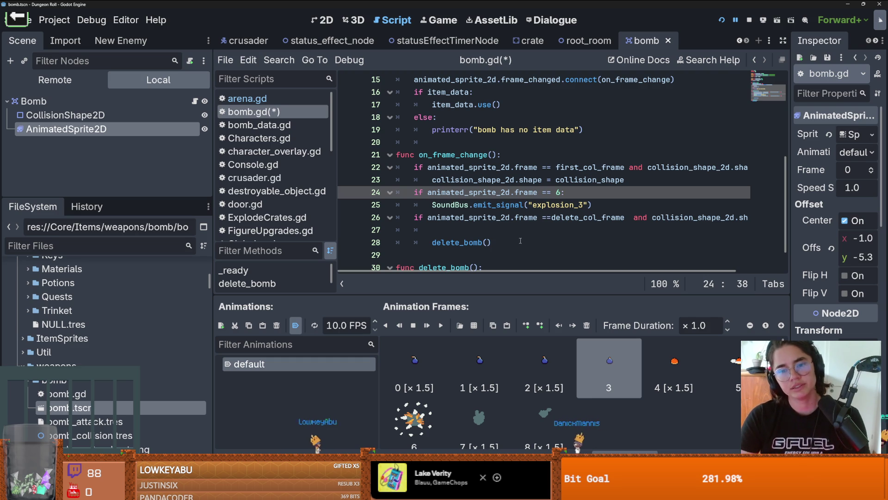
pyautogui.moveTo(436, 205); pyautogui.dragTo(596, 206)
pyautogui.click(605, 207)
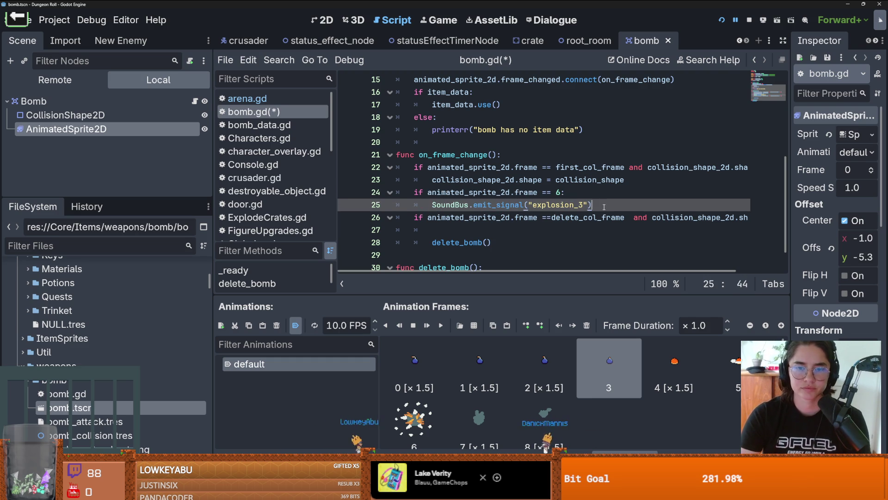
pyautogui.scroll(2, 555, 194)
pyautogui.moveTo(502, 180); pyautogui.dragTo(432, 180)
# Step: Cut the item_data check block from _ready and paste it under the frame == 6 check
pyautogui.click(515, 206)
pyautogui.hotkey('shift', 'Up')
pyautogui.hotkey('shift', 'Up')
pyautogui.hotkey('shift', 'Up')
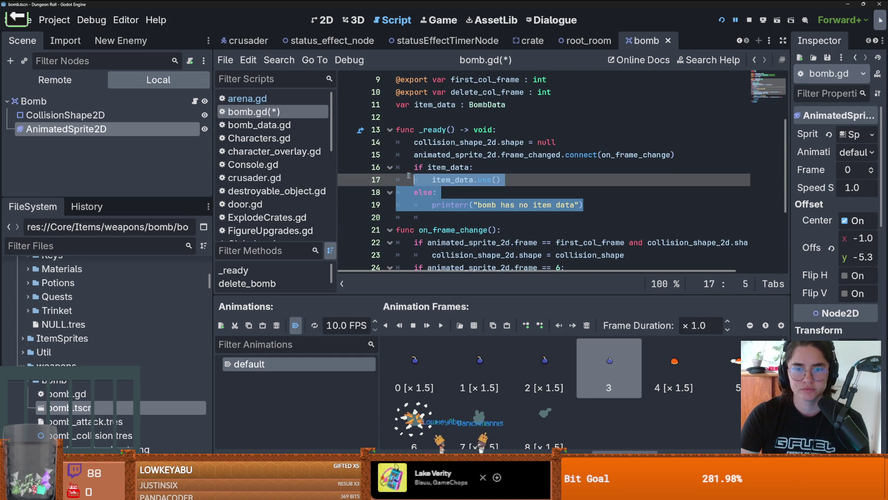
pyautogui.press('BackSpace')
pyautogui.click(589, 158)
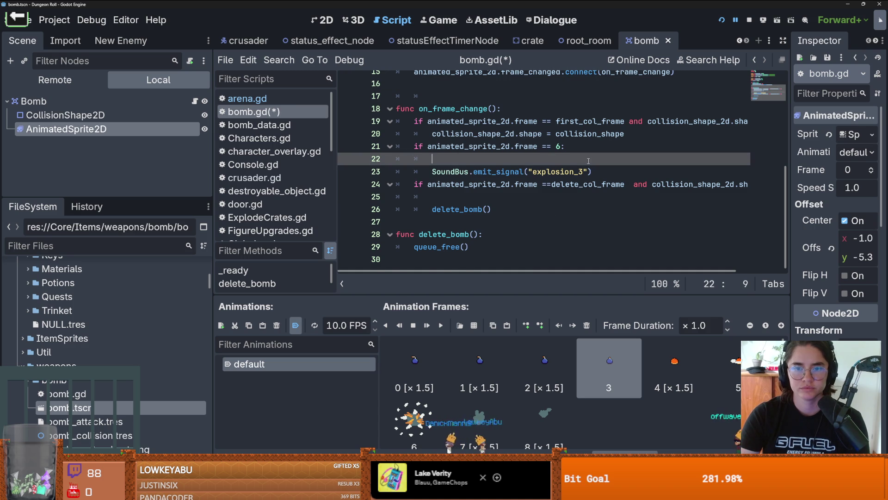
pyautogui.write('if item_data: \t\titem_data.use() \telse: \t\tprinterr("bomb has no item data")')
# Step: Reindent the pasted if item_data / item_data.use() / else / printerr block and save bomb.gd
pyautogui.click(446, 162)
pyautogui.press('BackSpace')
pyautogui.click(433, 171)
pyautogui.press('Tab')
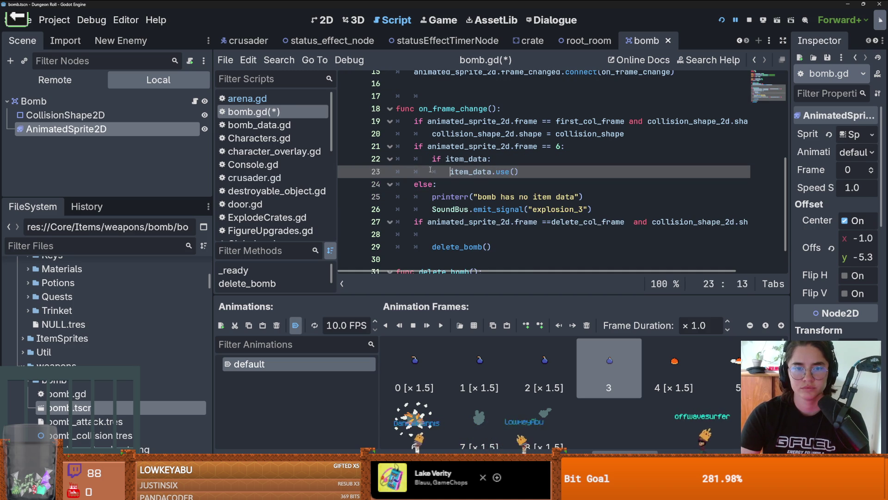
pyautogui.click(415, 184)
pyautogui.press('Tab')
pyautogui.click(436, 196)
pyautogui.press('Tab')
pyautogui.hotkey('ctrl', 's')
# Step: Review the updated script and run the game to test the bomb
pyautogui.scroll(2, 535, 213)
pyautogui.scroll(-2, 537, 210)
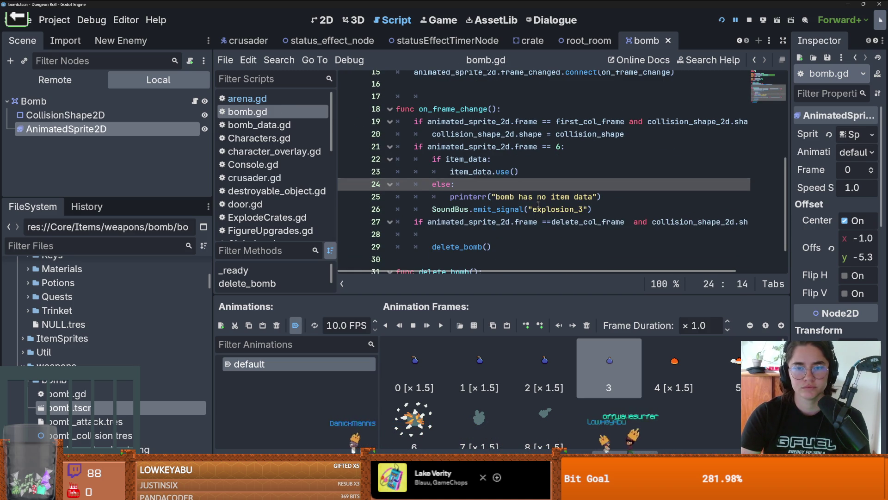
pyautogui.scroll(-1, 549, 198)
pyautogui.scroll(1, 548, 198)
pyautogui.click(722, 23)
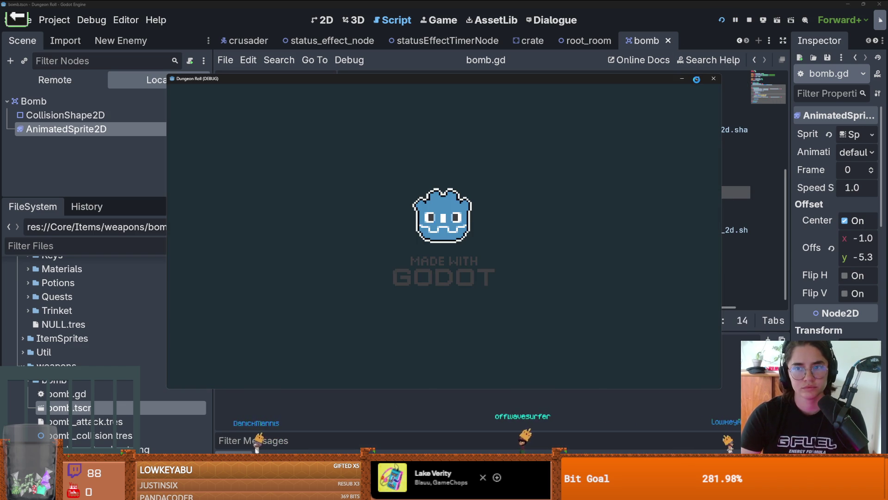
# Step: Walk the knight, spawn items with spawn_item 10 1 in the debug console, then quit the game
pyautogui.press('d')
pyautogui.press('d')
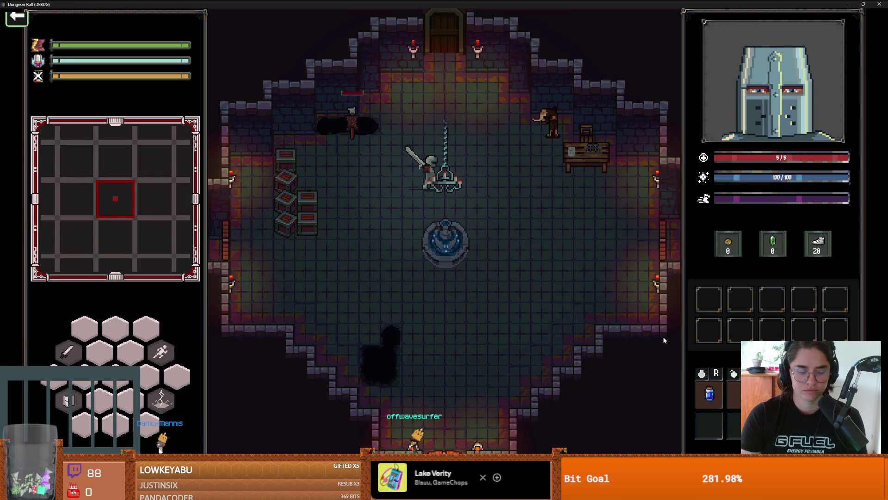
pyautogui.press('`')
pyautogui.write('spawn_item 10 1')
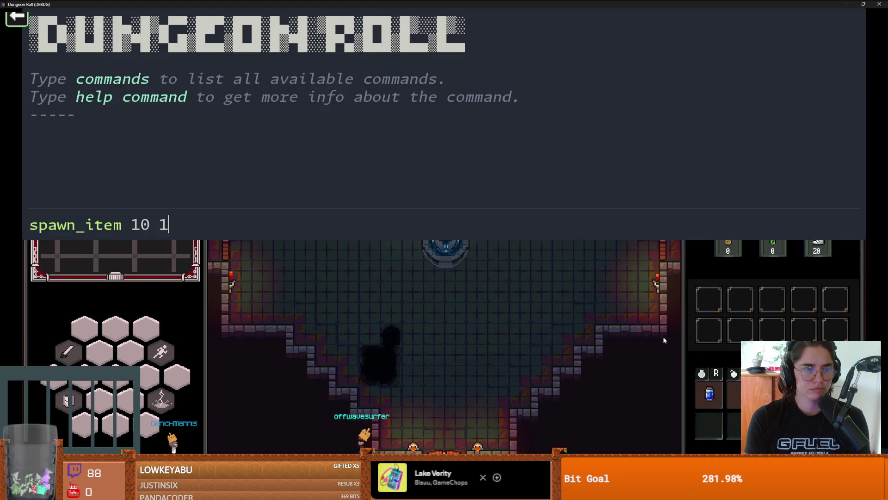
pyautogui.press('Return')
pyautogui.press('`')
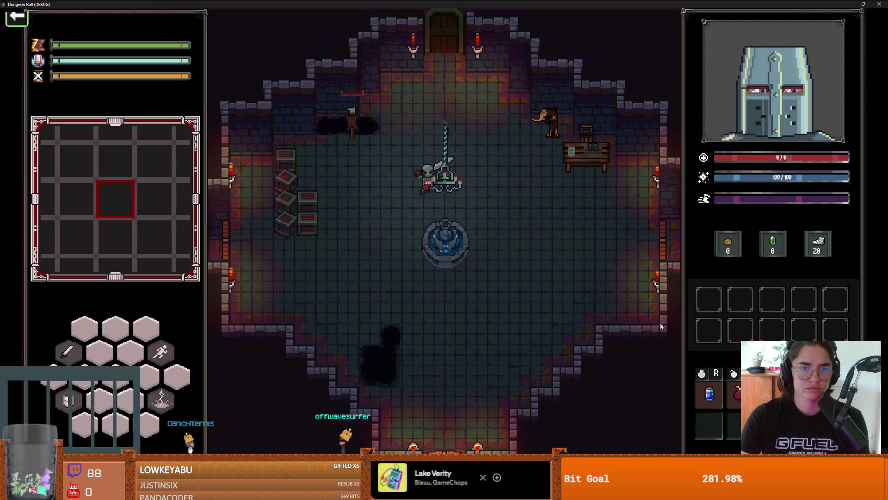
pyautogui.hotkey('s', 'd')
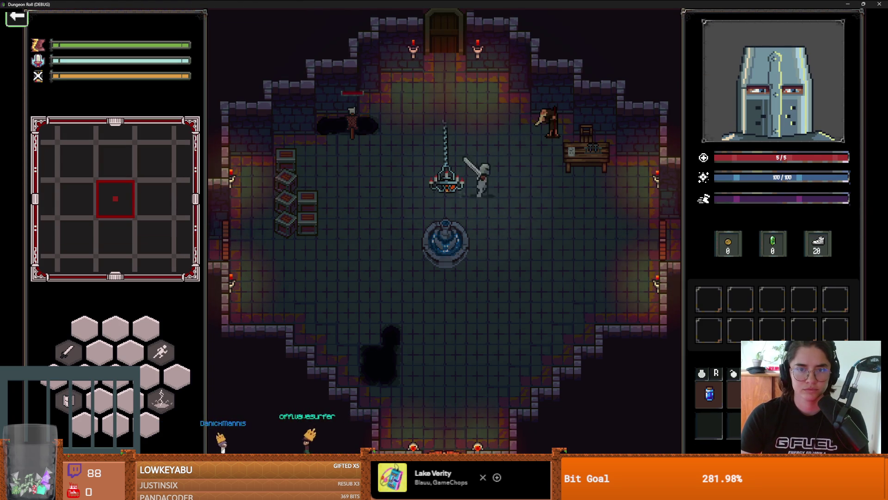
pyautogui.hotkey('alt', 'F4')
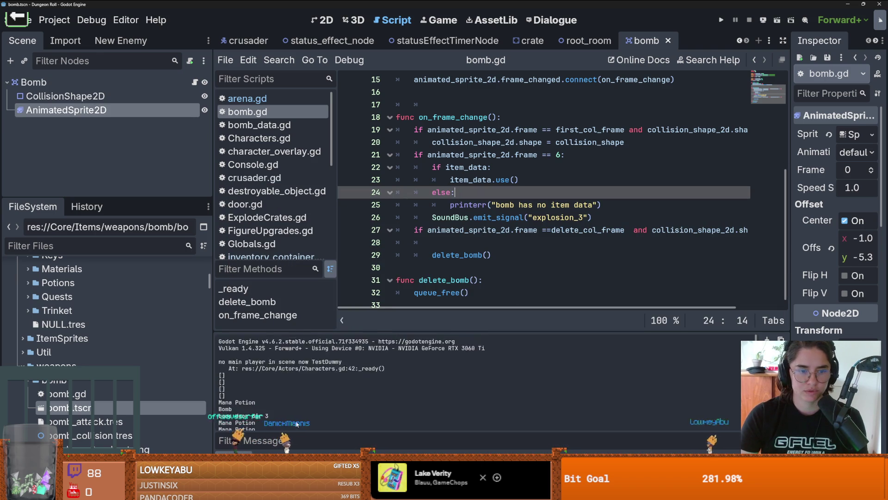
# Step: Show the Debugger Errors list and set a breakpoint on line 21 of bomb.gd
pyautogui.click(268, 460)
pyautogui.click(298, 297)
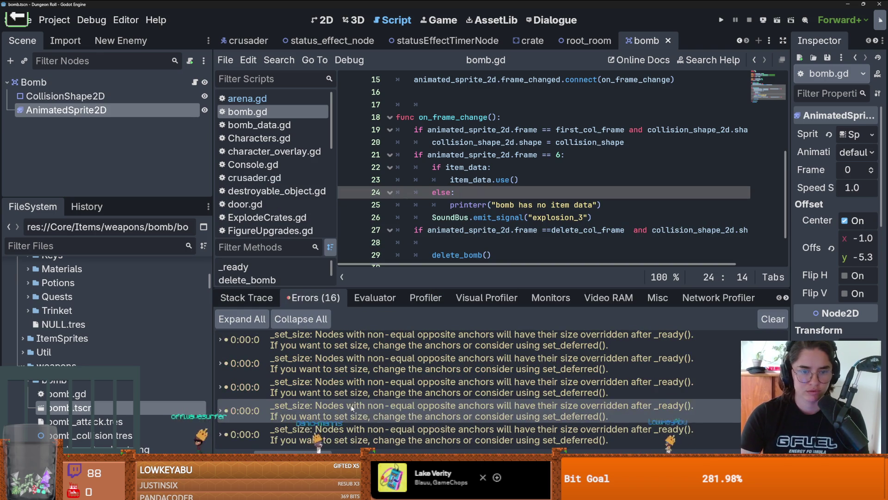
pyautogui.click(348, 155)
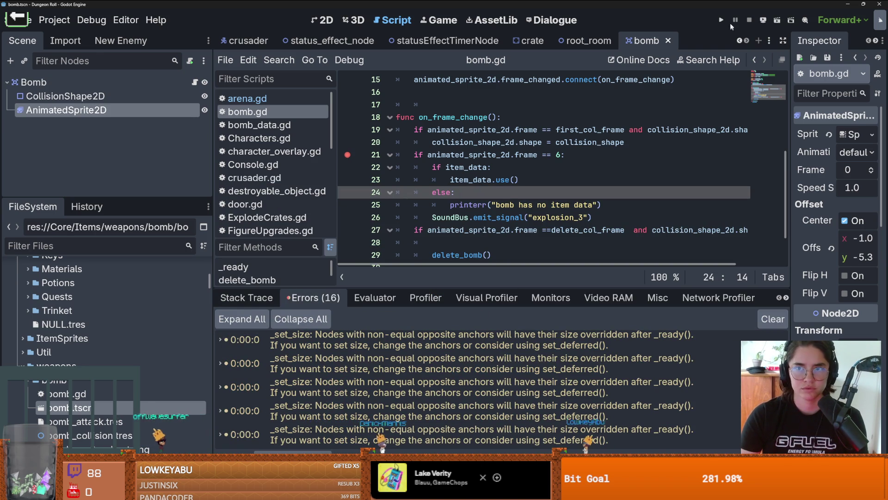
pyautogui.scroll(-5, 103, 408)
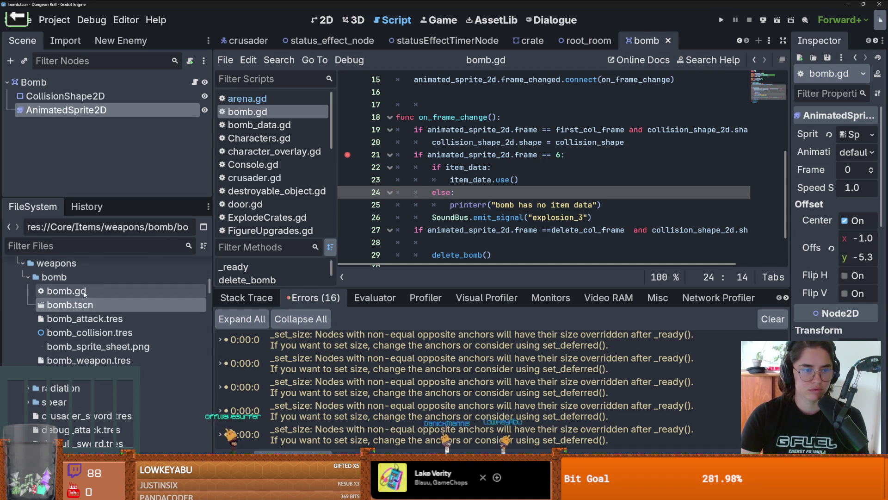
pyautogui.scroll(3, 93, 289)
# Step: Filter FileSystem by 'bomb', inspect bomb_explode_crates.tres, clear the filter and open ExplodeCrates.gd
pyautogui.click(89, 245)
pyautogui.write('bomb')
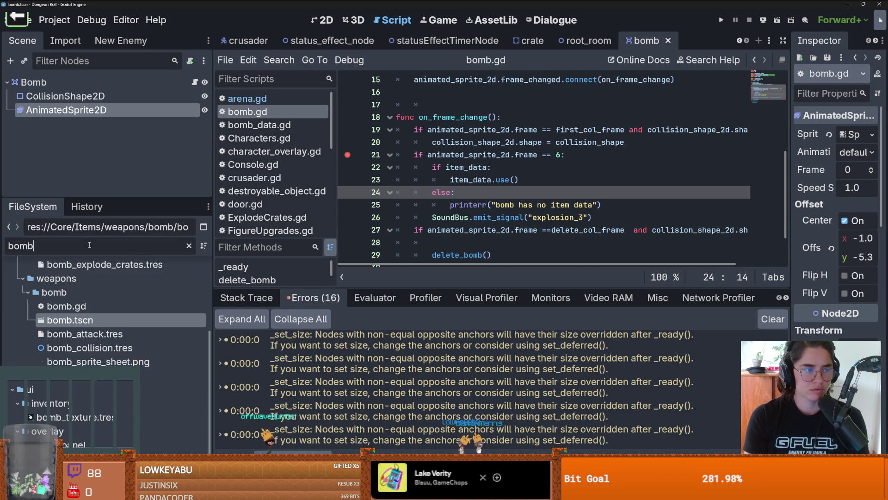
pyautogui.scroll(4, 99, 381)
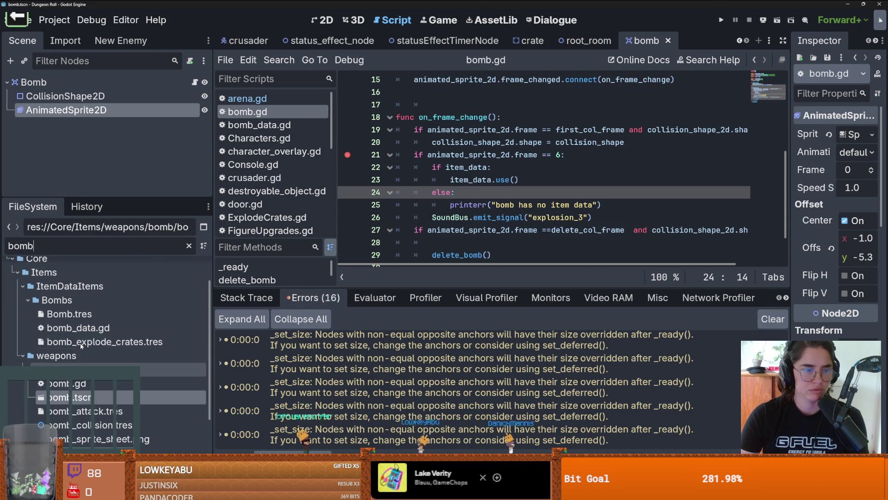
pyautogui.click(187, 340)
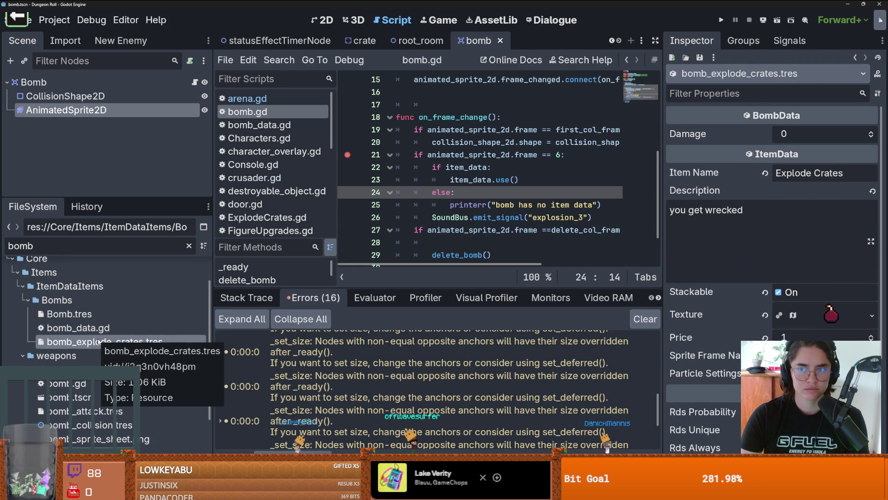
pyautogui.click(189, 245)
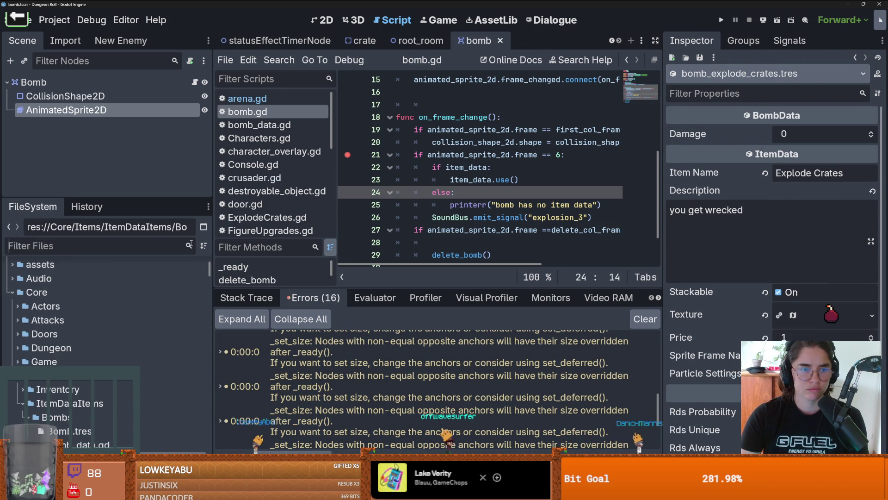
pyautogui.doubleClick(121, 370)
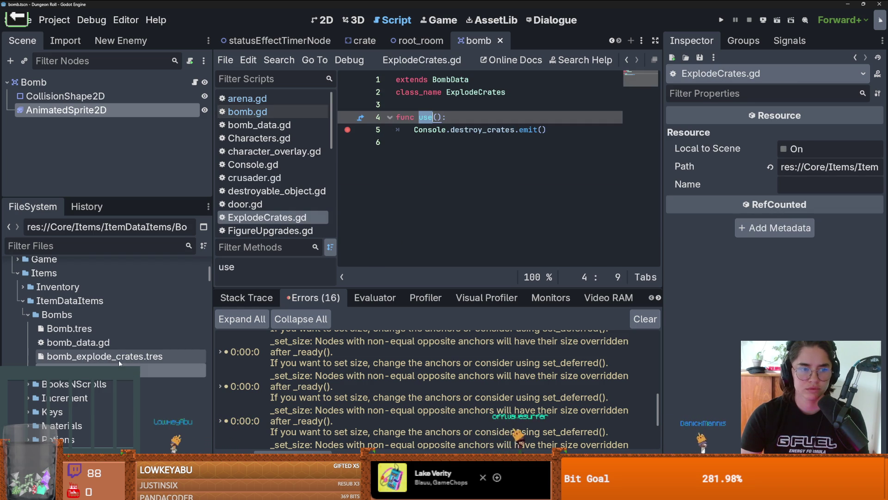
# Step: Add a placeholder float property above func use() and check it on the resource
pyautogui.click(426, 105)
pyautogui.press('Return')
pyautogui.press('Return')
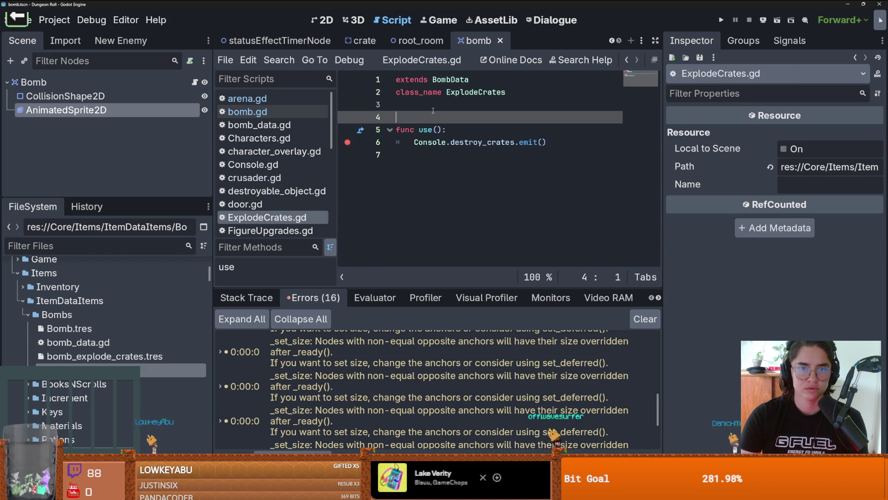
pyautogui.press('Up')
pyautogui.write('@')
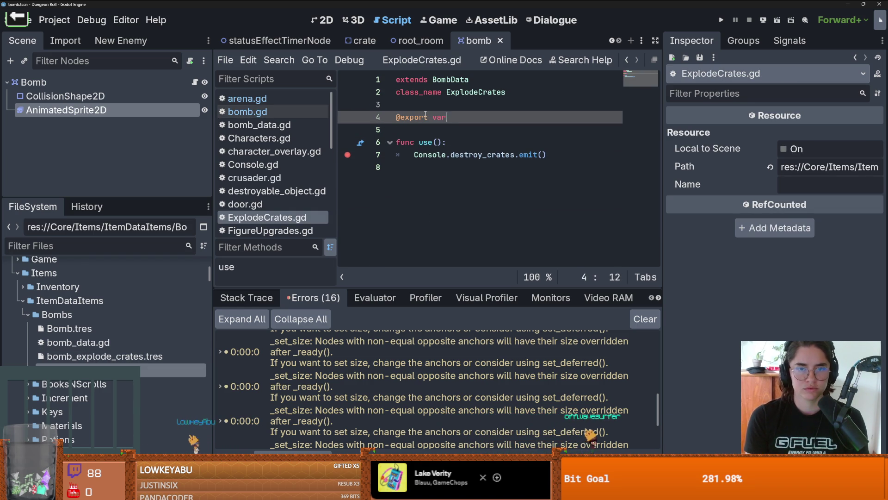
pyautogui.write(': float')
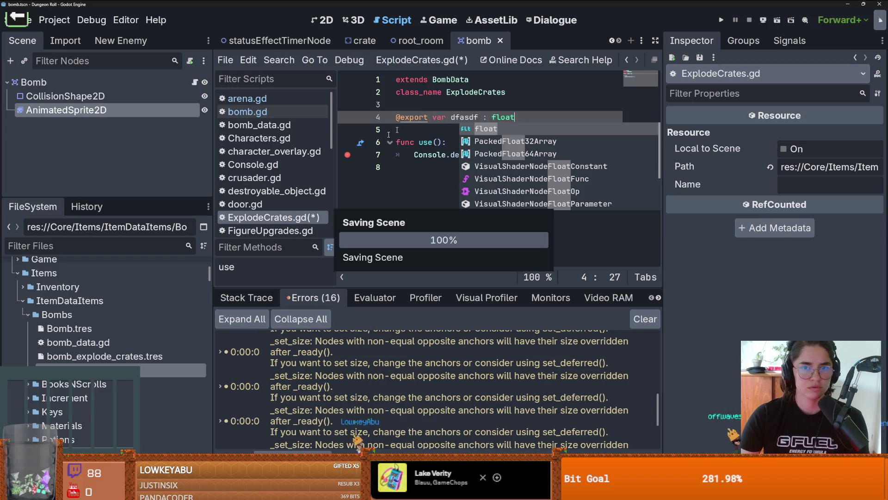
pyautogui.click(111, 382)
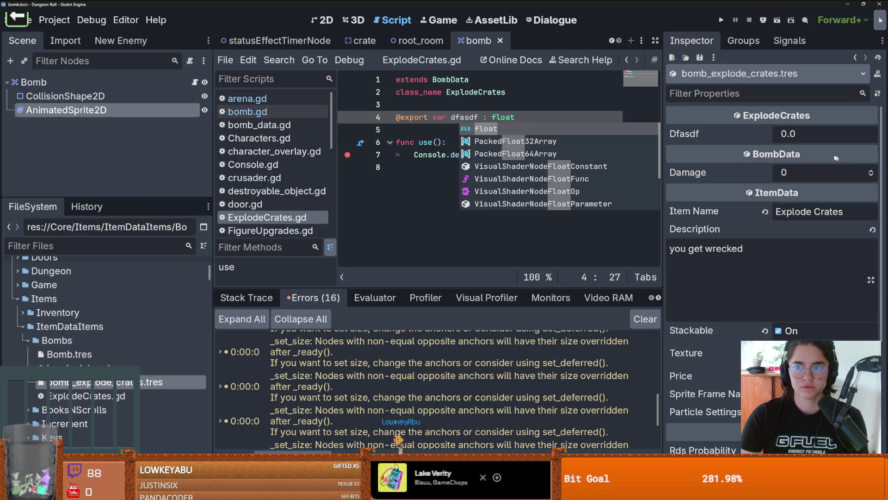
# Step: Select Console.destroy_crates in the emit line on line 7 of ExplodeCrates.gd
pyautogui.click(426, 156)
pyautogui.doubleClick(420, 156)
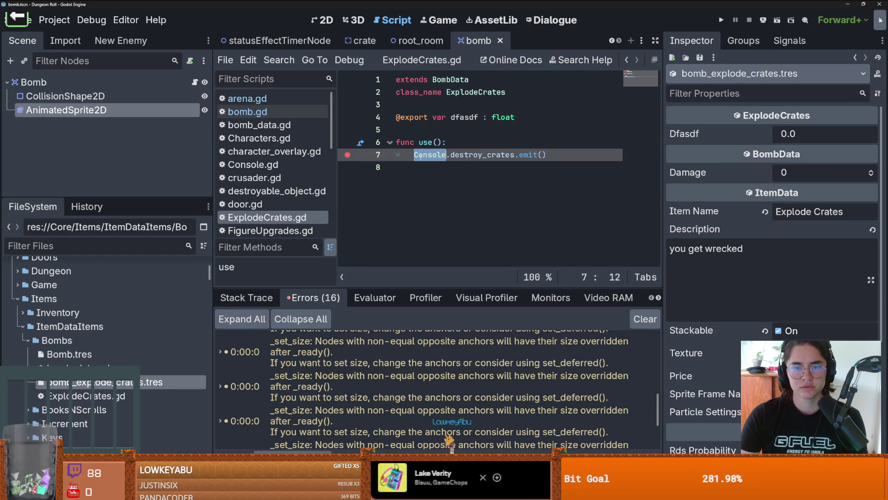
pyautogui.tripleClick(490, 157)
pyautogui.doubleClick(491, 156)
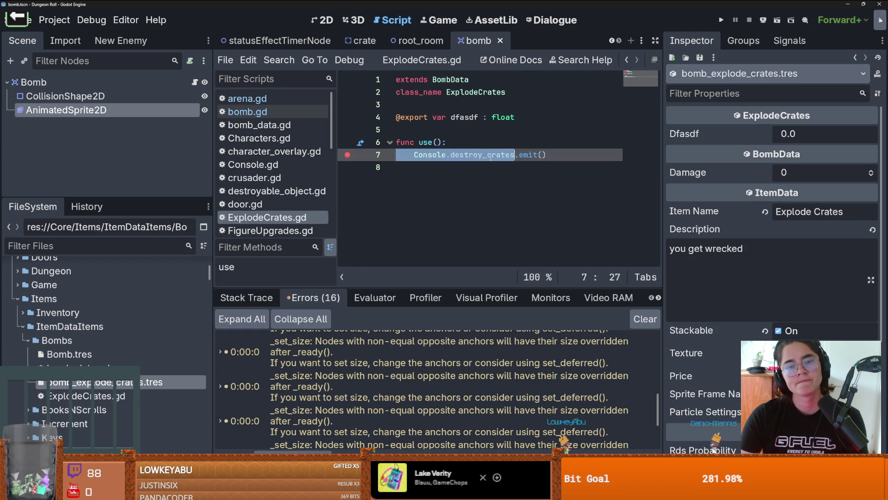
pyautogui.tripleClick(491, 157)
pyautogui.doubleClick(490, 156)
pyautogui.tripleClick(490, 156)
pyautogui.doubleClick(490, 156)
pyautogui.tripleClick(490, 157)
pyautogui.tripleClick(490, 156)
# Step: Change Console to Globals in the destroy_crates emit and save ExplodeCrates.gd
pyautogui.click(433, 156)
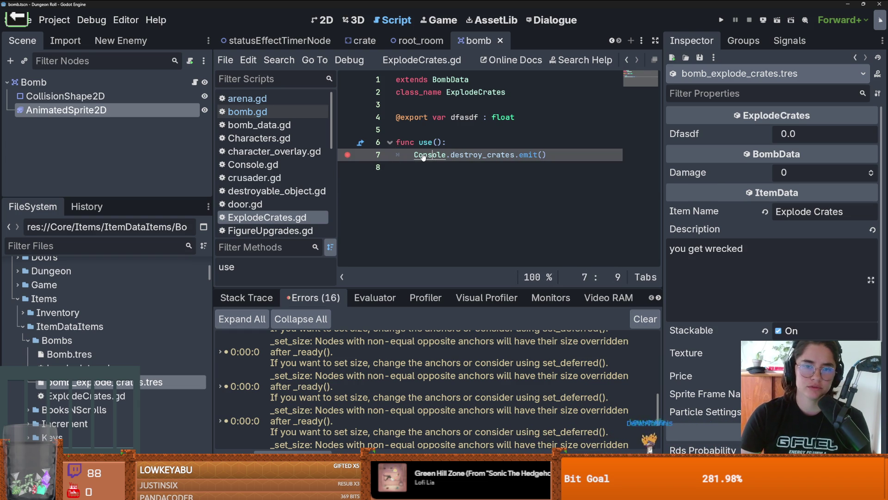
pyautogui.write('Glob')
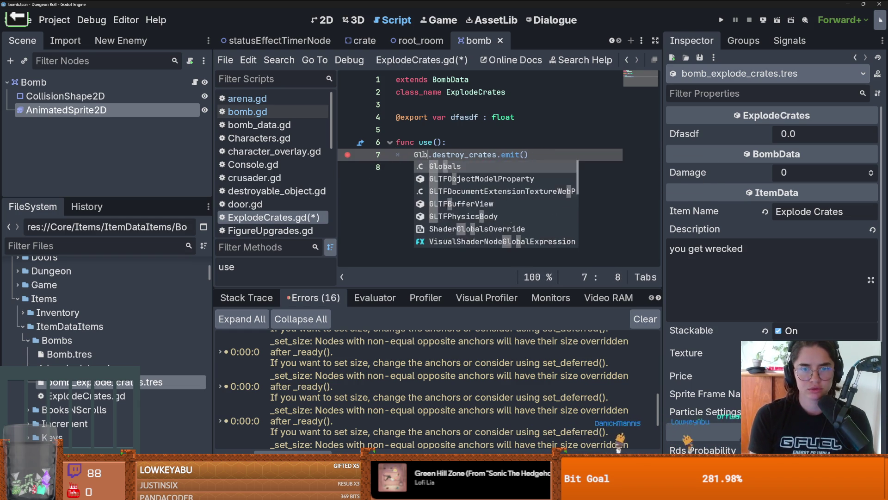
pyautogui.press('Return')
pyautogui.hotkey('ctrl', 's')
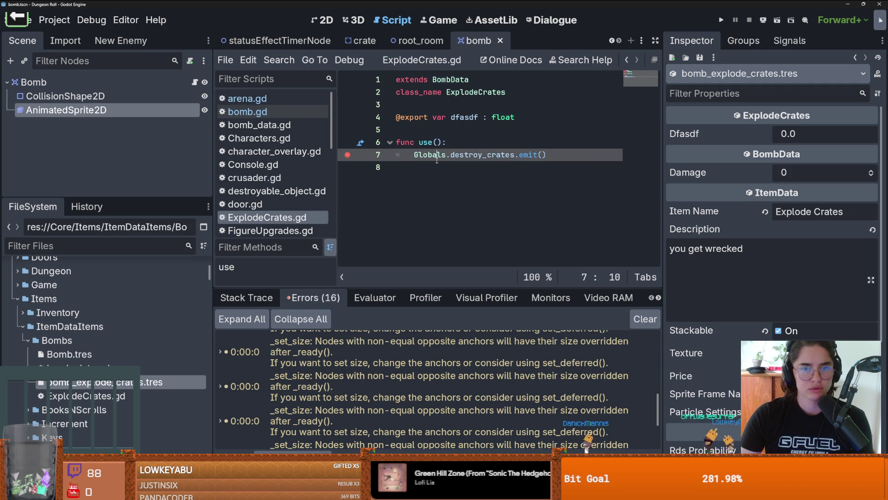
# Step: Declare a destroy_crates signal in Globals.gd right after start_fight
pyautogui.doubleClick(483, 156)
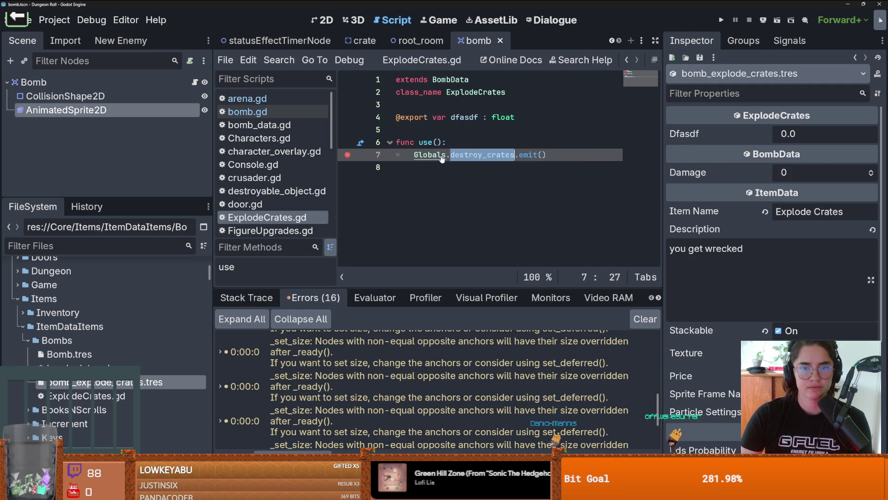
pyautogui.keyDown('ctrl'); pyautogui.click(439, 159); pyautogui.keyUp('ctrl')
pyautogui.scroll(-7, 486, 180)
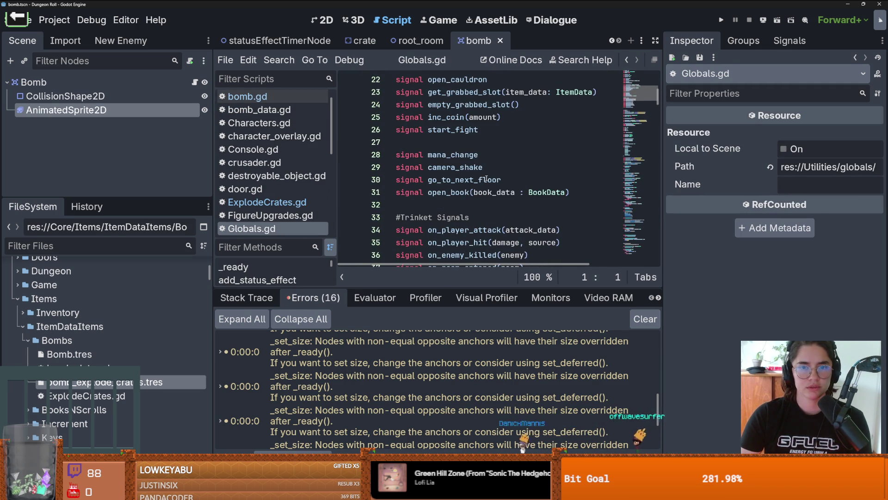
pyautogui.click(497, 136)
pyautogui.press('Return')
pyautogui.write('signal destroy_crates')
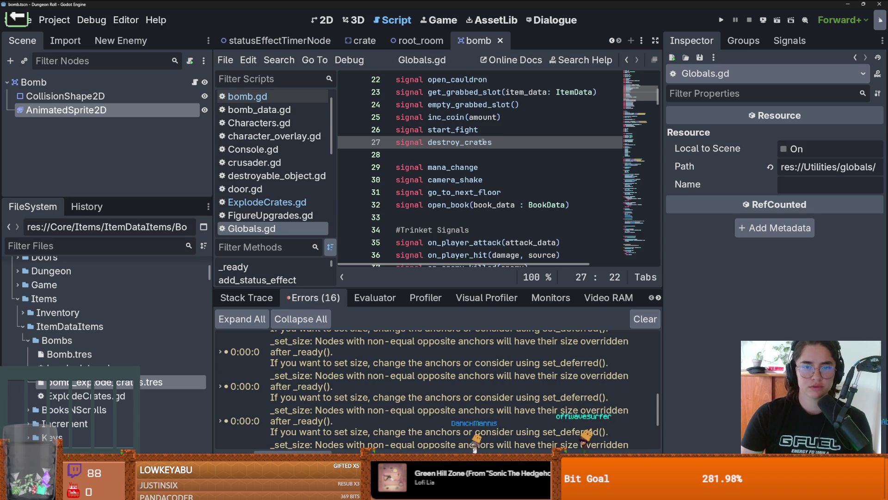
pyautogui.doubleClick(482, 142)
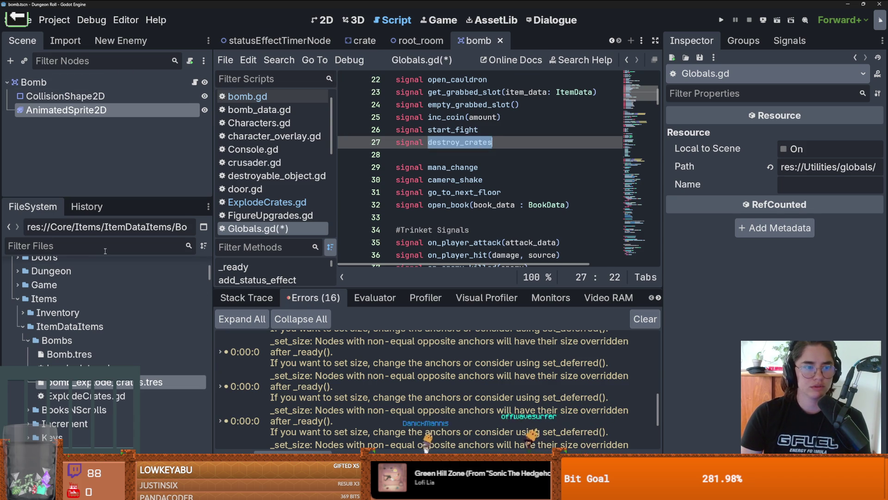
# Step: Open DungeonInfo.gd from the Dungeon folder in the FileSystem dock
pyautogui.click(18, 271)
pyautogui.doubleClick(73, 313)
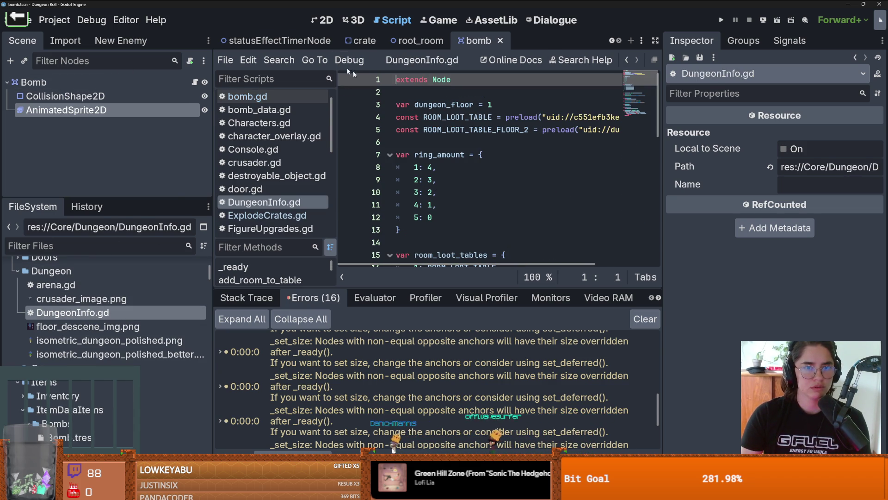
pyautogui.click(611, 41)
# Step: Review on_bomb_dropped in the Dungeon scene's arena.gd, then switch to the root_room scene
pyautogui.click(611, 42)
pyautogui.click(245, 41)
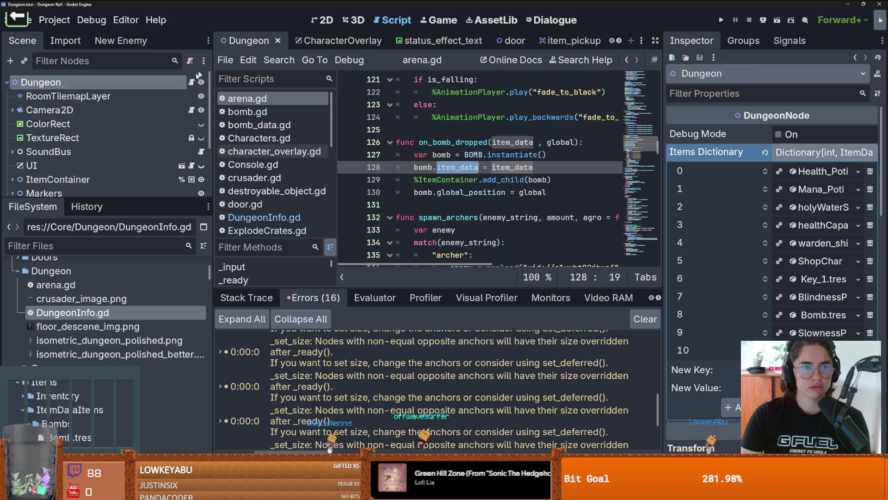
pyautogui.moveTo(665, 185); pyautogui.dragTo(772, 185)
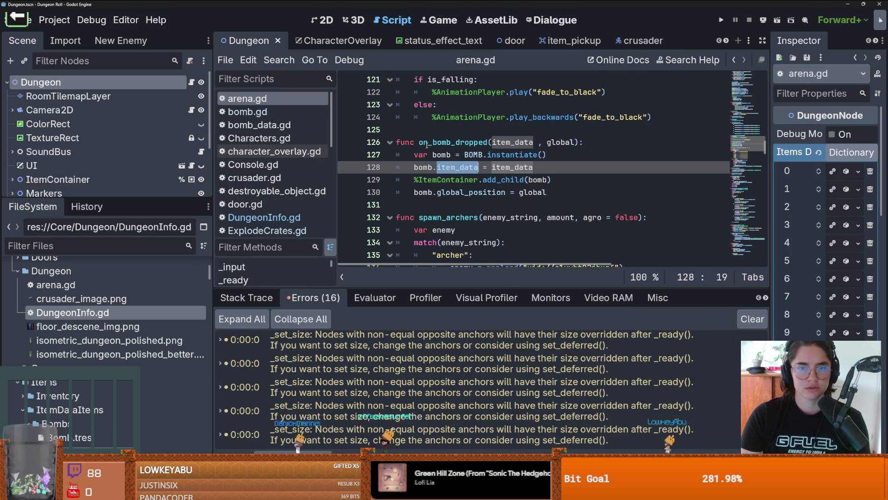
pyautogui.click(487, 142)
pyautogui.scroll(9, 564, 193)
pyautogui.scroll(14, 564, 194)
pyautogui.scroll(-6, 564, 194)
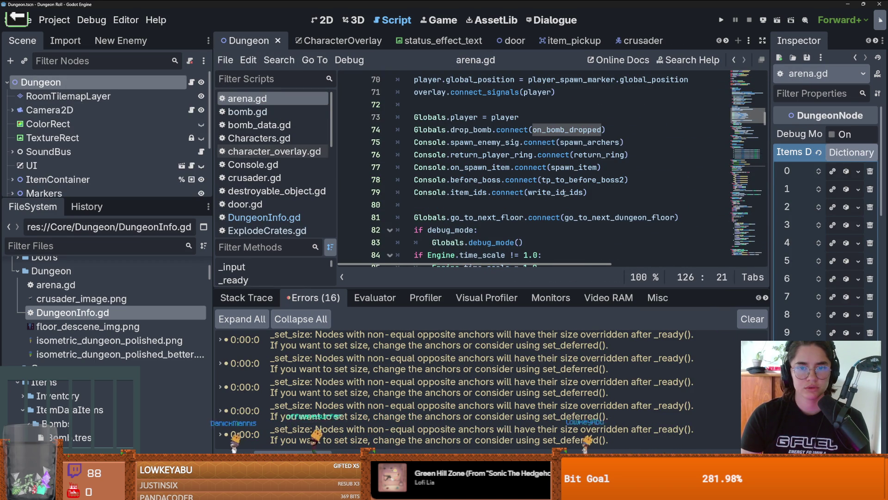
pyautogui.scroll(-4, 565, 193)
pyautogui.scroll(8, 564, 194)
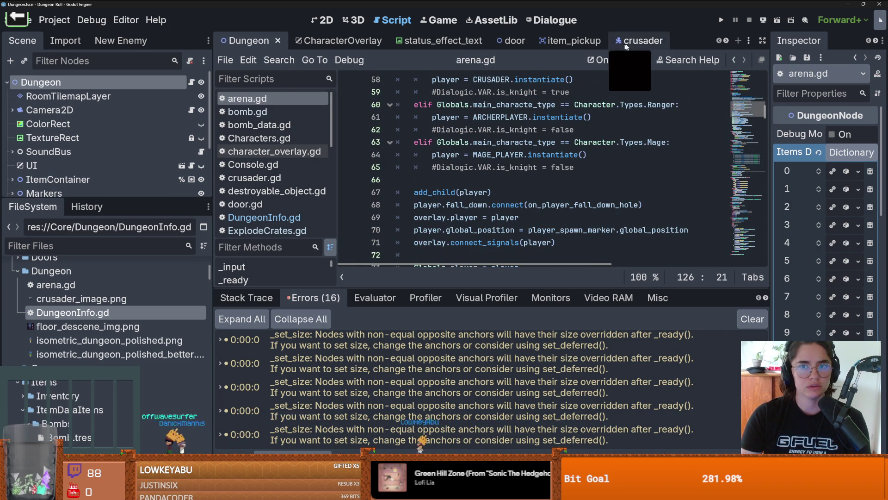
pyautogui.scroll(-5, 725, 43)
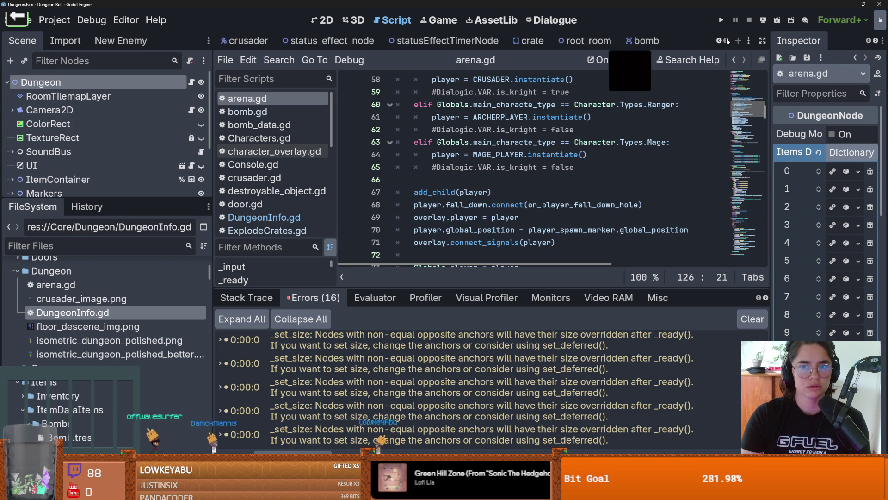
pyautogui.click(581, 41)
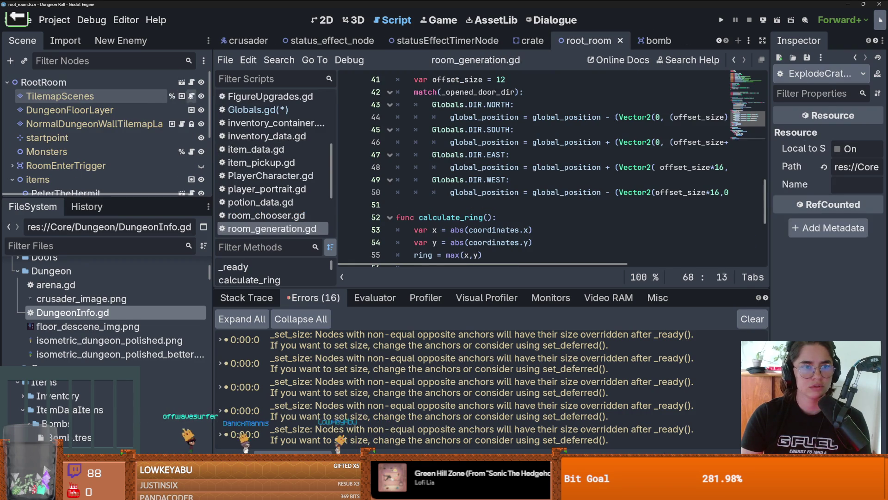
# Step: In tilemap_scenes.gd's _ready, add Globals.destroy_crates.connect(on_destroy_crates)
pyautogui.click(192, 96)
pyautogui.scroll(10, 498, 199)
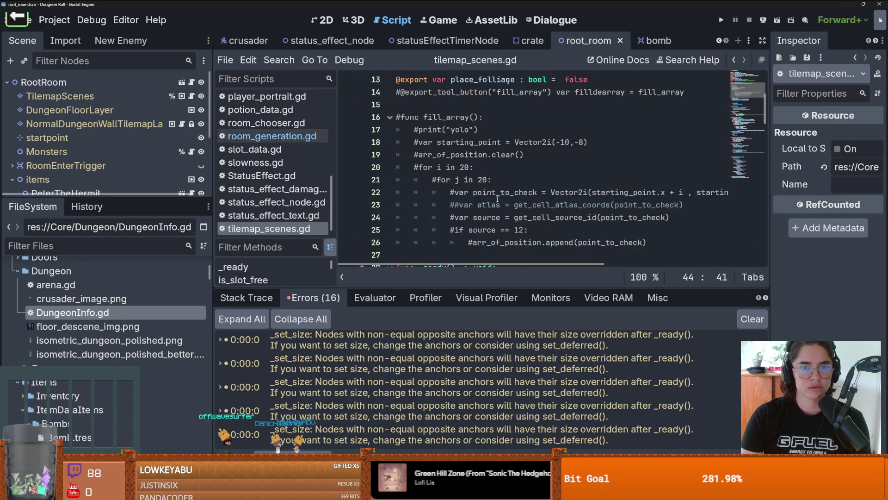
pyautogui.scroll(-7, 497, 200)
pyautogui.click(671, 147)
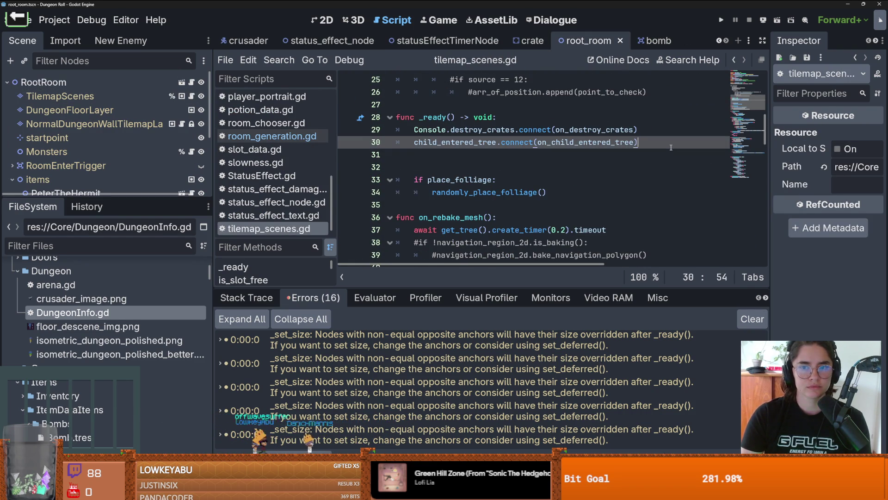
pyautogui.press('Return')
pyautogui.write('Global')
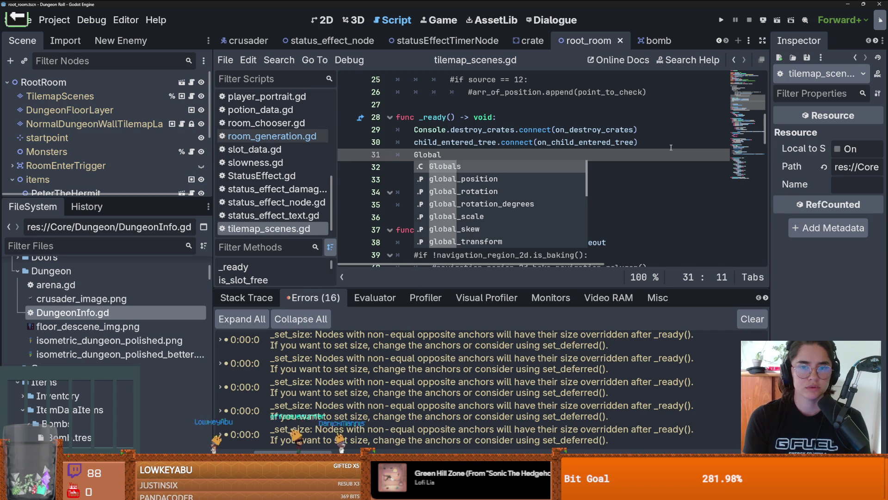
pyautogui.write('s.destroy_crates.conn')
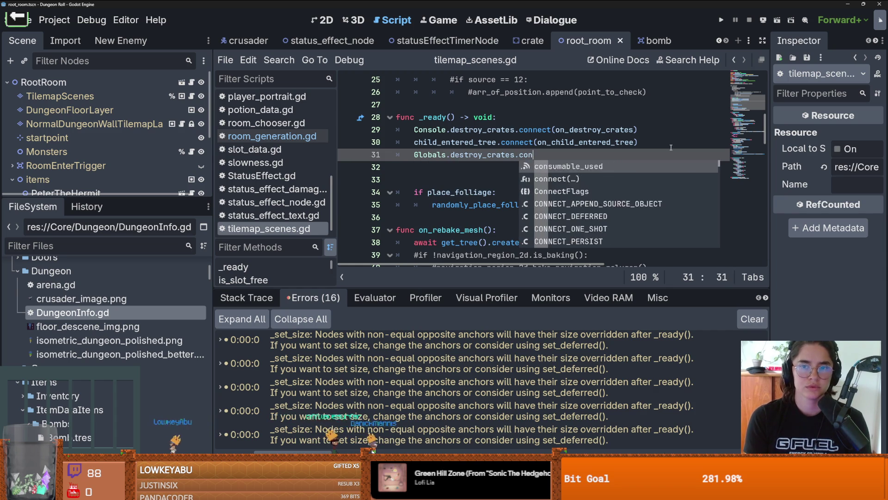
pyautogui.press('Escape')
pyautogui.press('Return')
pyautogui.press('BackSpace')
pyautogui.press('BackSpace')
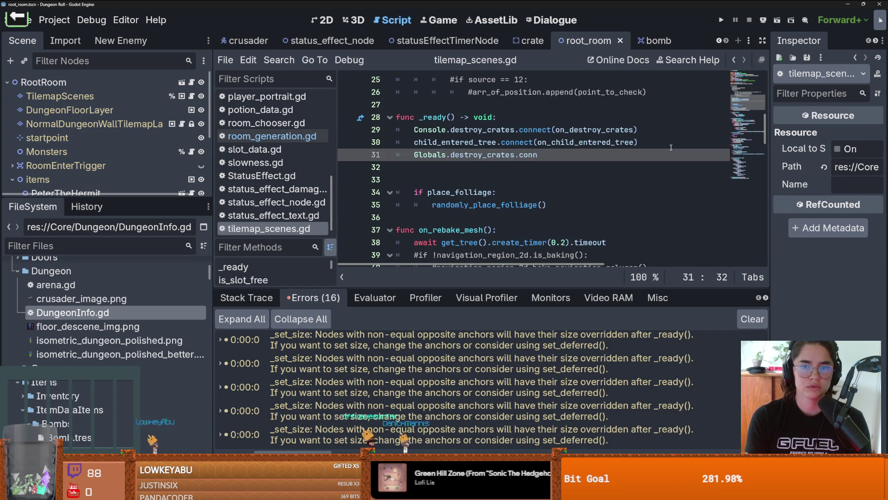
pyautogui.write('ct(on_d')
pyautogui.press('Return')
pyautogui.press('BackSpace')
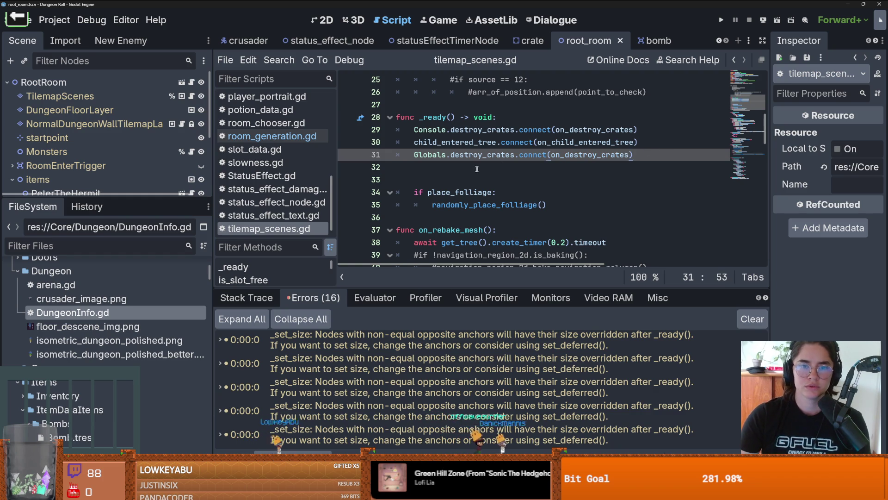
# Step: Save tilemap_scenes.gd and open the ExplodeCrates.gd script
pyautogui.doubleClick(430, 155)
pyautogui.hotkey('ctrl', 's')
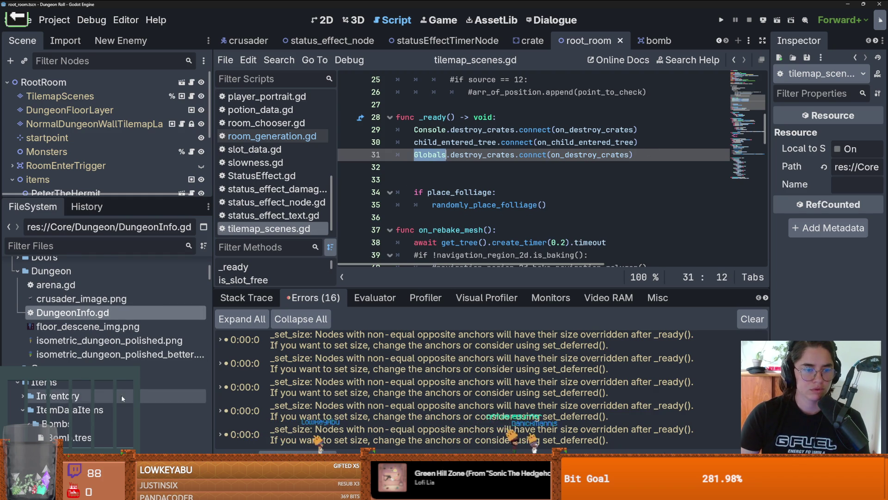
pyautogui.scroll(-4, 121, 391)
pyautogui.doubleClick(85, 325)
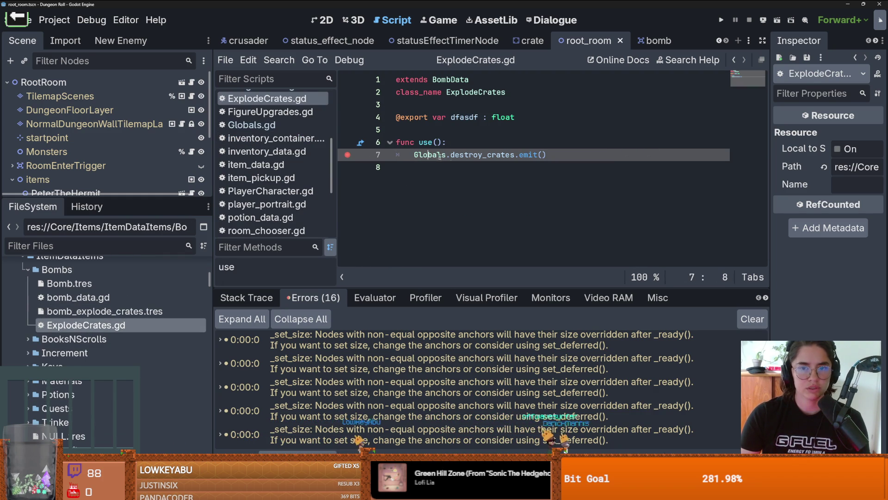
# Step: Select the use() function name in ExplodeCrates.gd and save the script
pyautogui.doubleClick(426, 143)
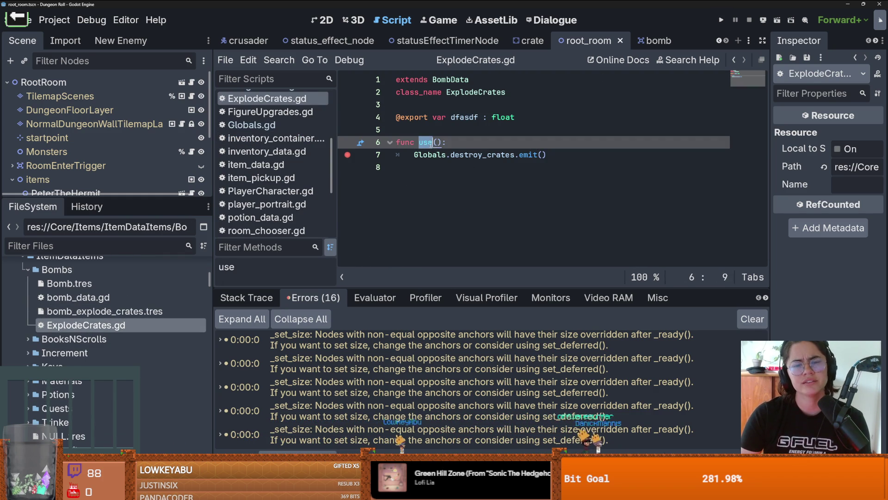
pyautogui.moveTo(441, 143); pyautogui.dragTo(420, 144)
pyautogui.hotkey('ctrl', 's')
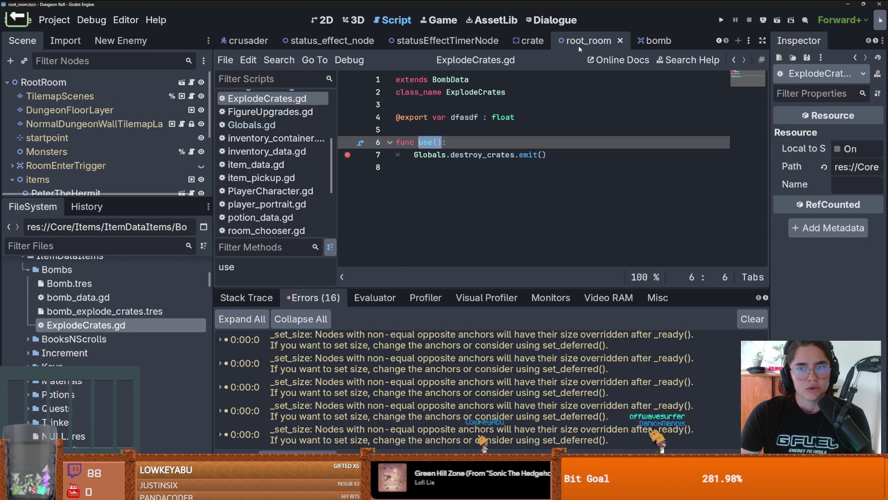
# Step: Run the project from the bomb scene, restart it after the parse error, and maximize the game
pyautogui.click(657, 41)
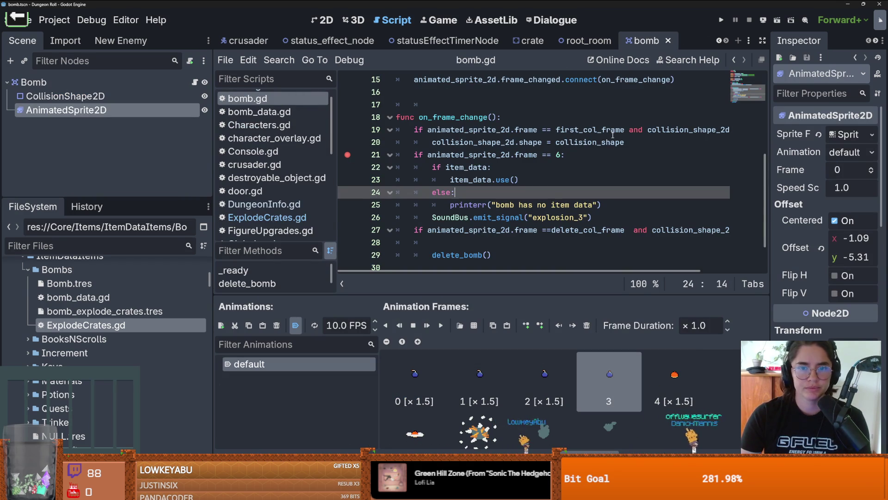
pyautogui.click(721, 20)
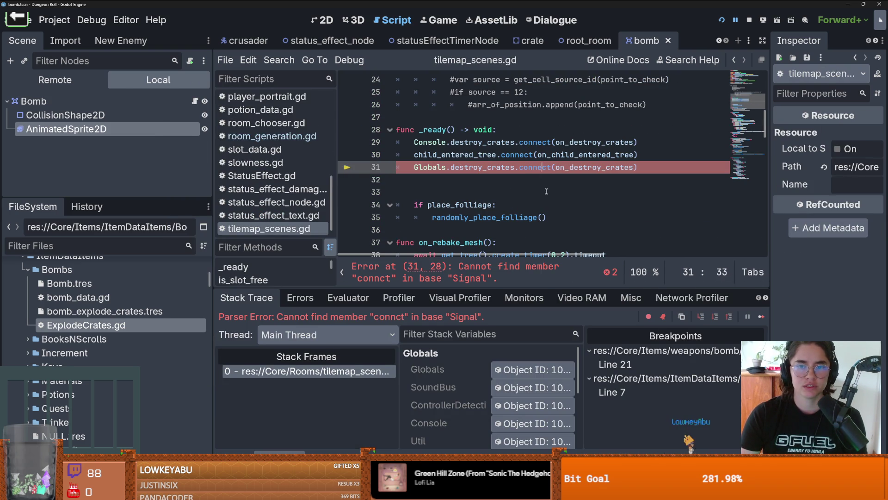
pyautogui.click(725, 21)
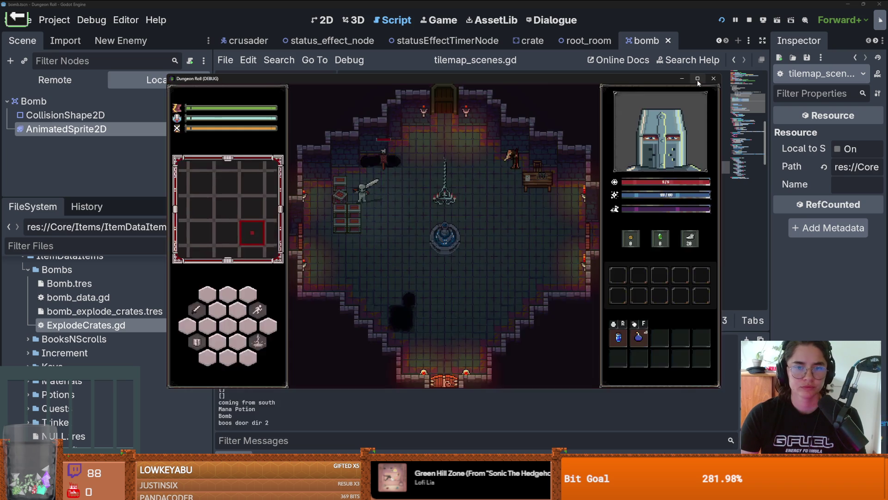
pyautogui.click(697, 79)
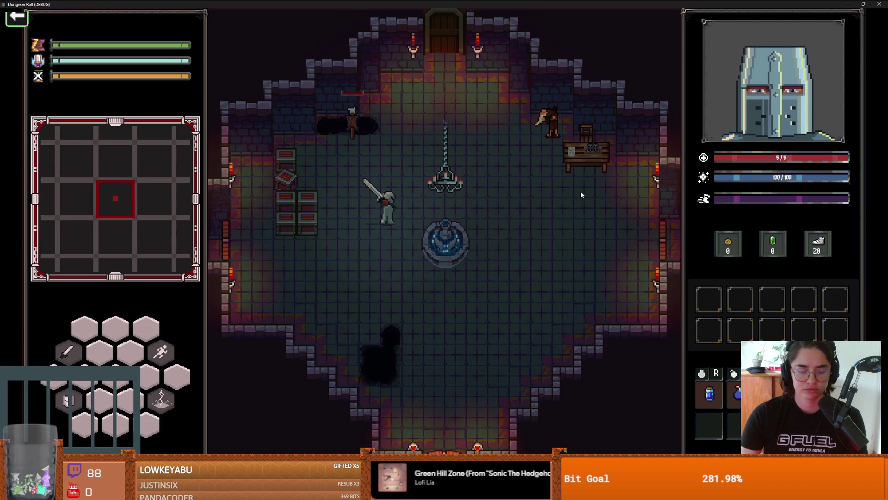
# Step: Run spawn_enemy and spawn_item 10 1 in the in-game console, then walk the knight right
pyautogui.press('`')
pyautogui.write('spawn_enemy 7 1')
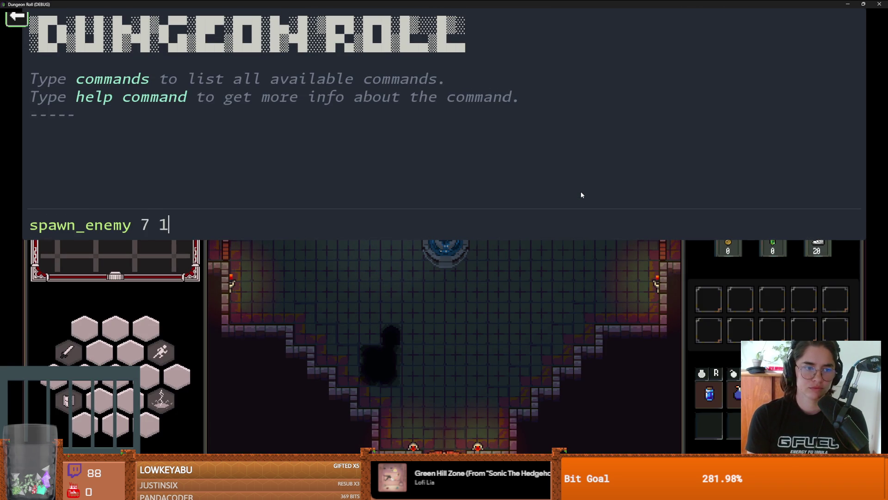
pyautogui.write('0 1')
pyautogui.press('Return')
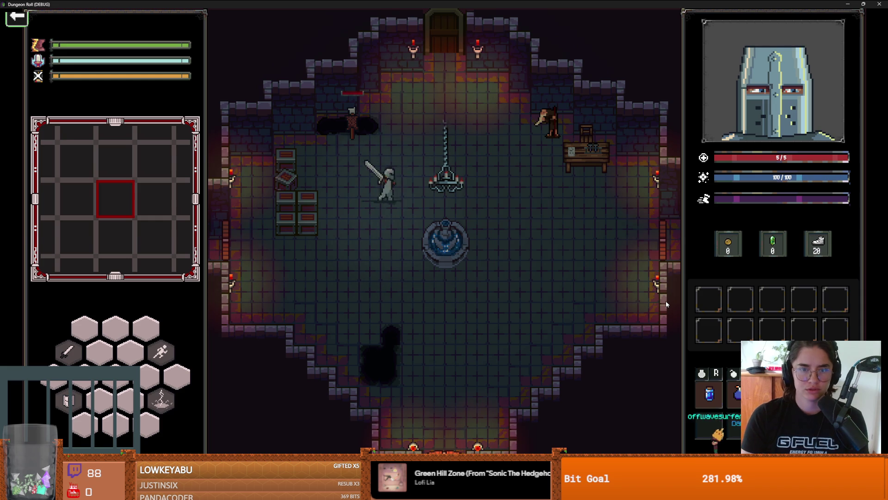
pyautogui.press('`')
pyautogui.write('spawn_i')
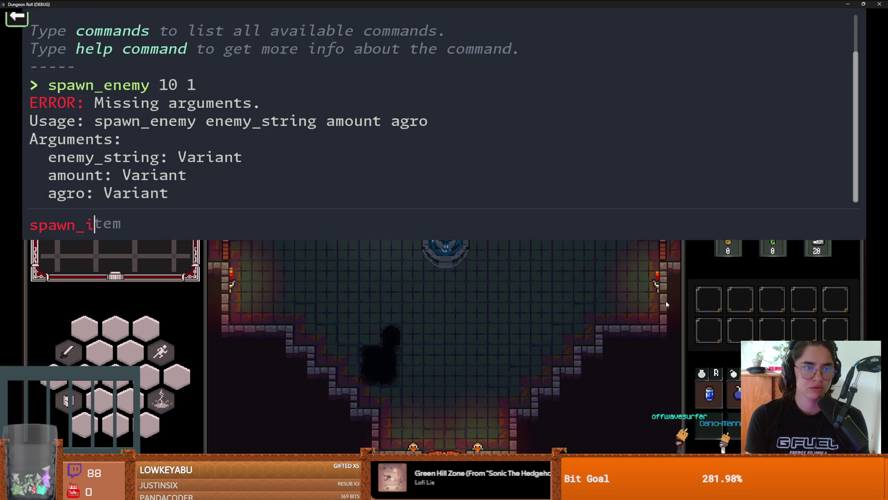
pyautogui.write('tem 10 1')
pyautogui.press('Return')
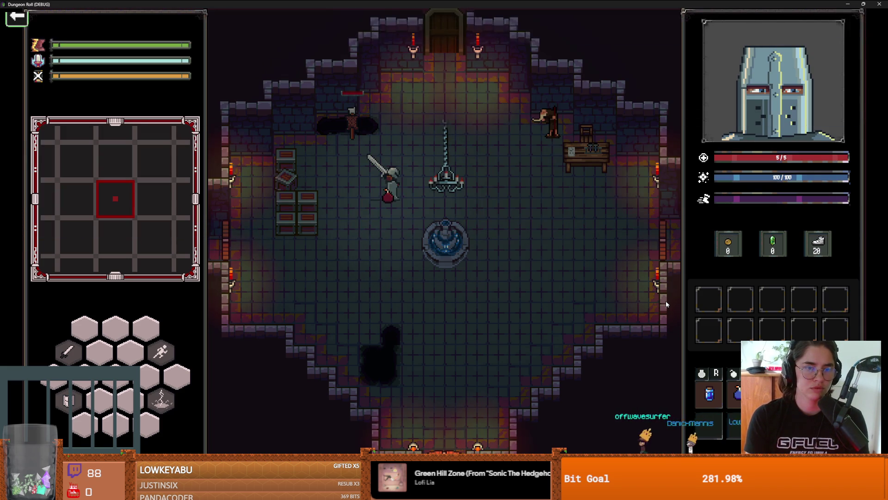
pyautogui.press('d')
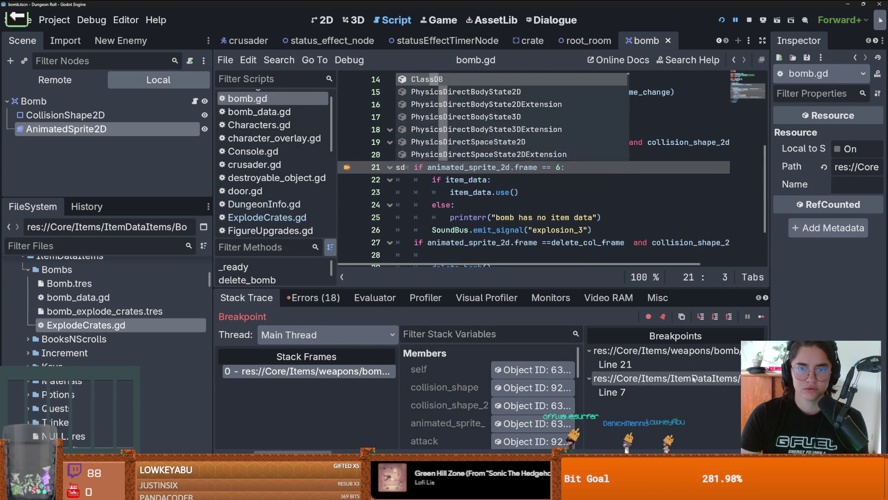
# Step: Inspect the paused bomb's item_data in a widened Inspector and remove the line 21 breakpoint
pyautogui.scroll(-5, 475, 389)
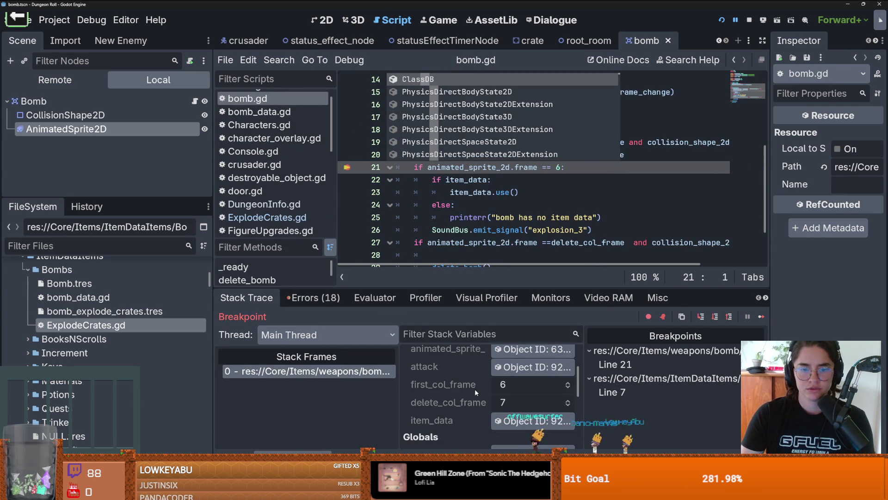
pyautogui.click(532, 383)
pyautogui.moveTo(768, 215)
pyautogui.mouseDown()
pyautogui.moveTo(440, 215)
pyautogui.moveTo(515, 215)
pyautogui.mouseUp()
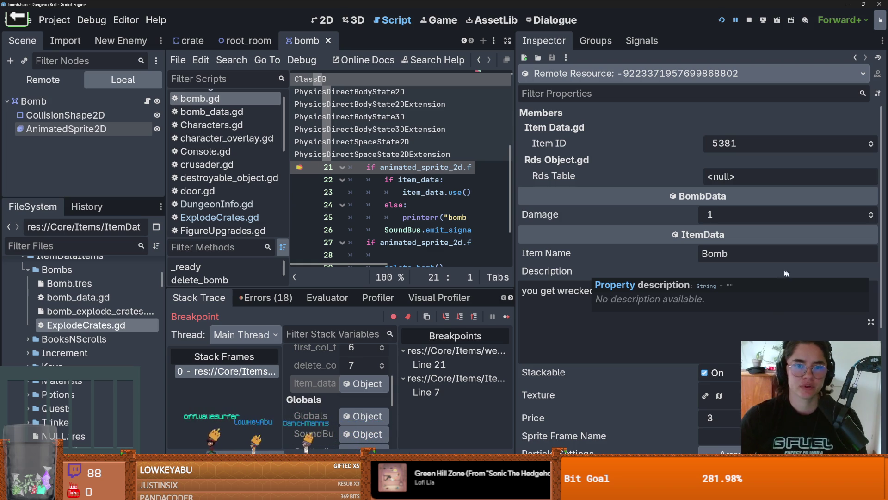
pyautogui.press('F9')
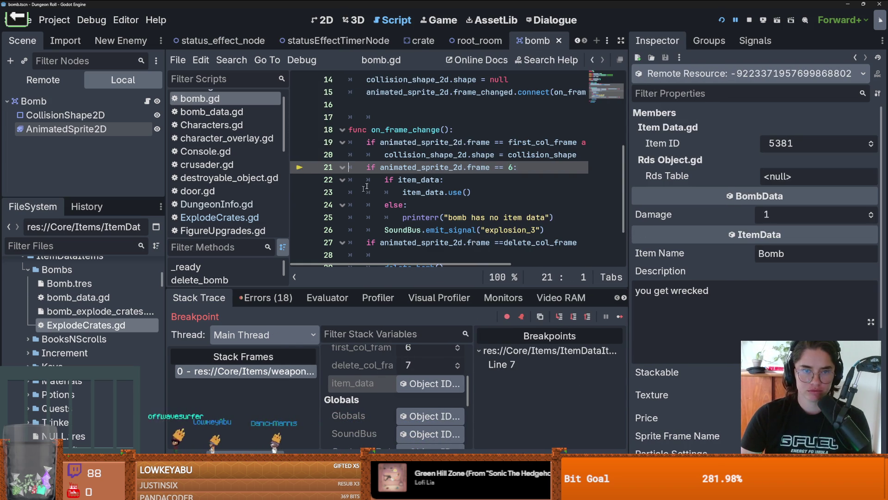
# Step: Scroll the scene tabs back and switch to the crusader scene
pyautogui.click(579, 40)
pyautogui.click(578, 41)
pyautogui.click(578, 41)
pyautogui.scroll(-2, 509, 41)
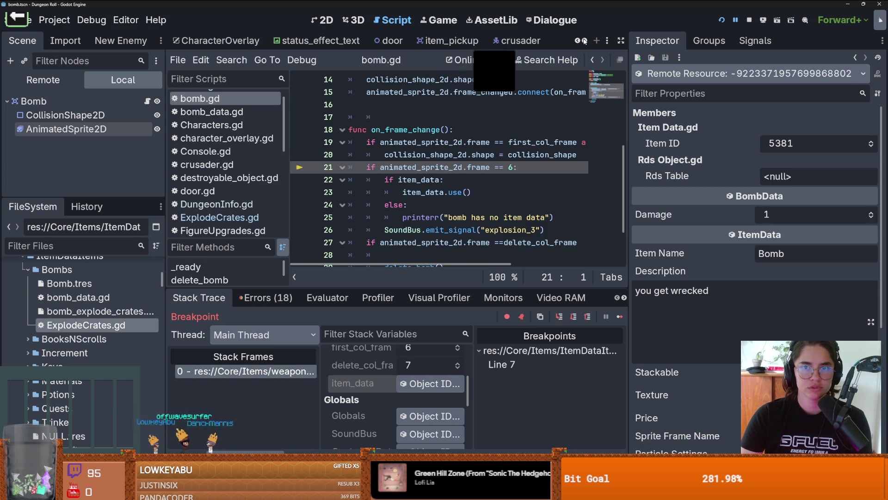
pyautogui.click(419, 41)
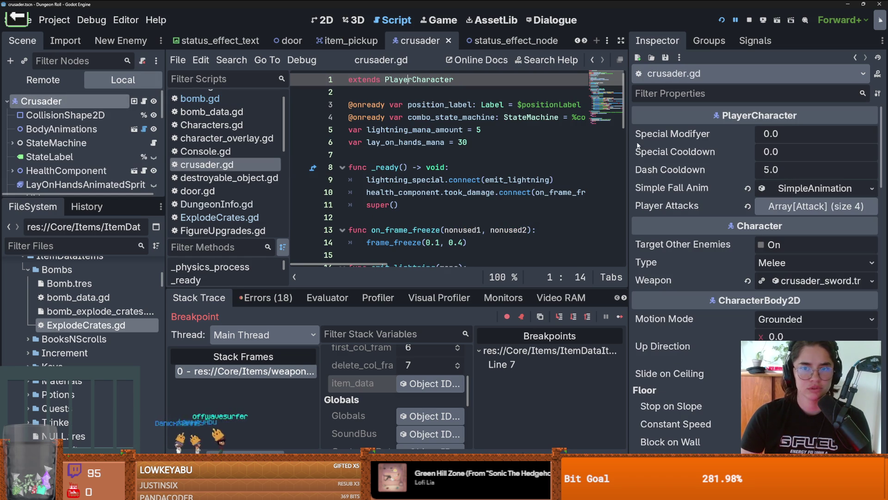
# Step: Cut the bomb-dropping block from PlayerCharacter.gd and delete the leftover empty _input header
pyautogui.keyDown('ctrl'); pyautogui.click(451, 80); pyautogui.keyUp('ctrl')
pyautogui.moveTo(627, 132)
pyautogui.mouseDown()
pyautogui.moveTo(719, 133)
pyautogui.moveTo(670, 133)
pyautogui.mouseUp()
pyautogui.scroll(-1, 509, 153)
pyautogui.moveTo(509, 141); pyautogui.dragTo(306, 86)
pyautogui.hotkey('ctrl', 'c')
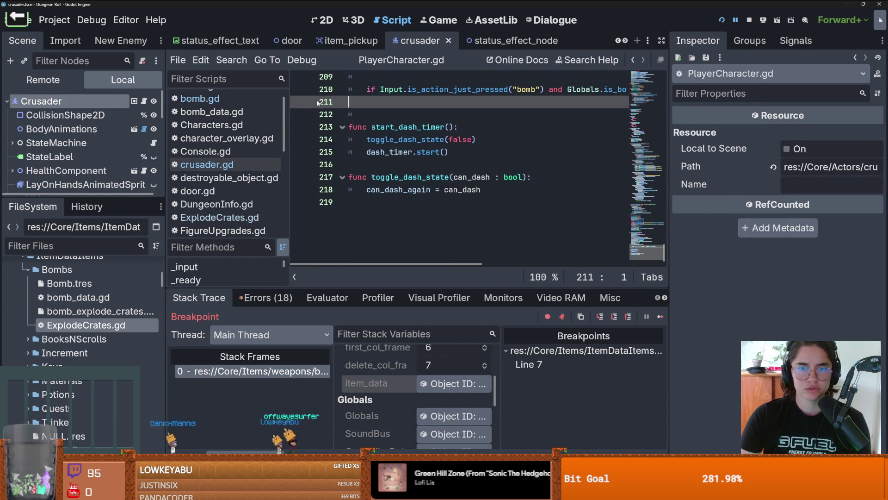
pyautogui.moveTo(509, 153); pyautogui.dragTo(344, 98)
pyautogui.click(331, 99)
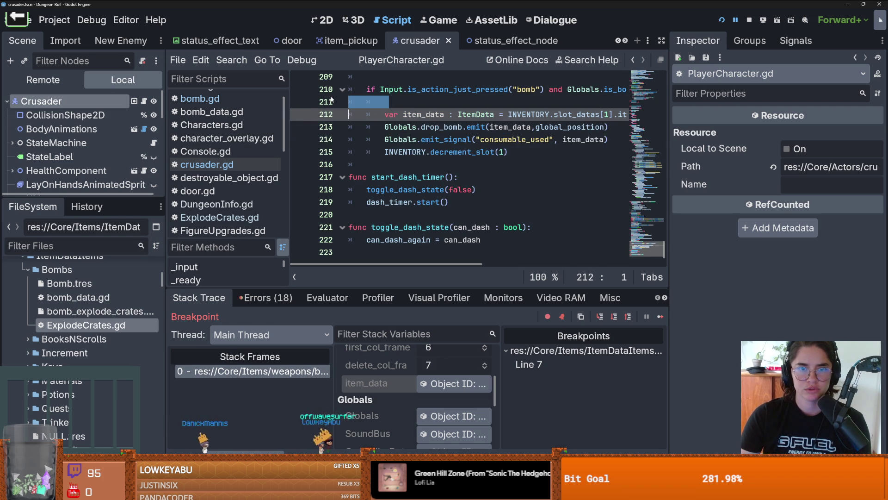
pyautogui.moveTo(512, 152); pyautogui.dragTo(356, 77)
pyautogui.press('BackSpace')
pyautogui.scroll(4, 462, 162)
pyautogui.click(539, 216)
pyautogui.hotkey('shift', 'Home')
pyautogui.press('BackSpace')
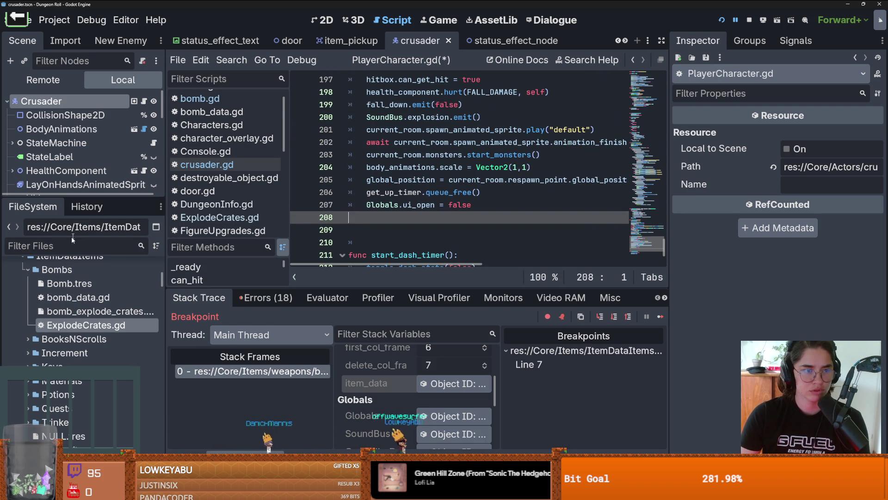
pyautogui.scroll(-5, 240, 215)
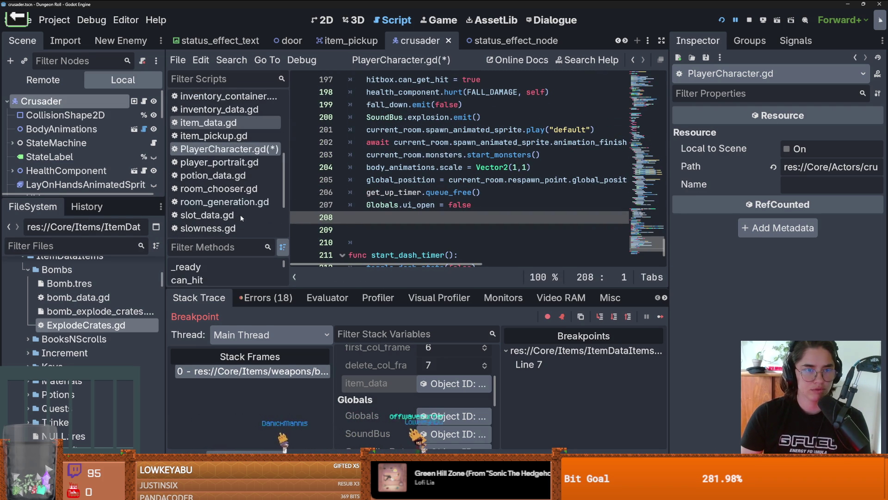
# Step: Paste the bomb block into inventory_container.gd's _input after decrement_slot(0)
pyautogui.click(222, 135)
pyautogui.scroll(1, 222, 127)
pyautogui.click(221, 126)
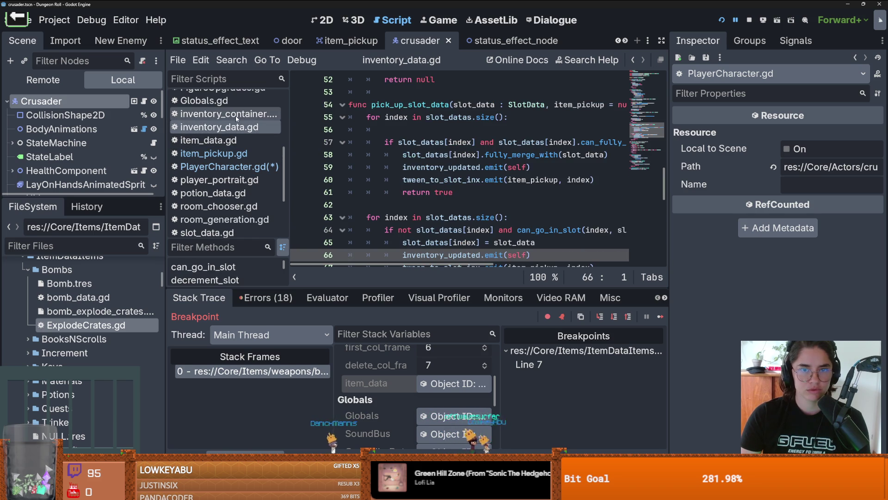
pyautogui.click(235, 115)
pyautogui.scroll(-1, 369, 152)
pyautogui.hscroll(-3, 369, 153)
pyautogui.click(515, 155)
pyautogui.press('Return')
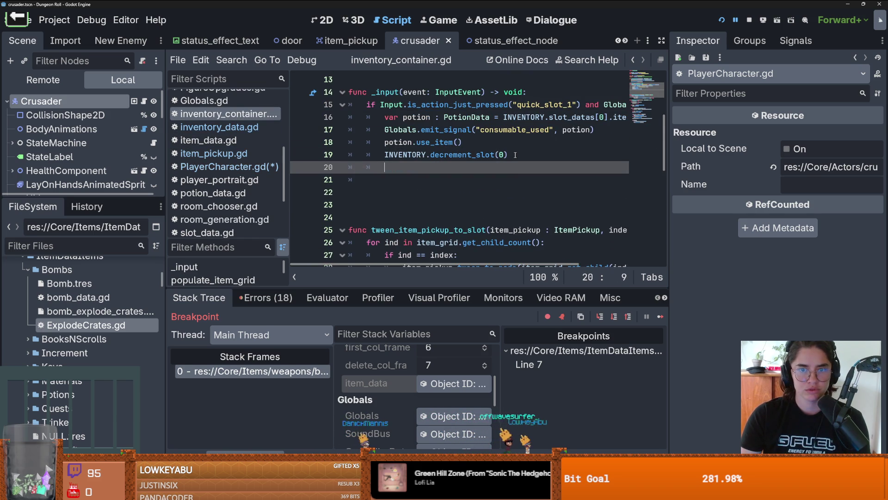
pyautogui.hotkey('ctrl', 'v')
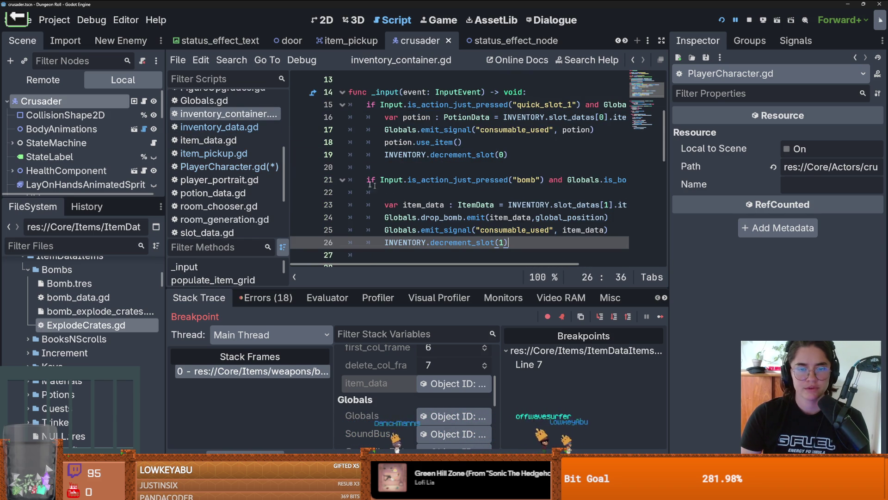
# Step: Fix the bomb condition with a closing colon, widen the script editor, and save
pyautogui.hscroll(3, 502, 197)
pyautogui.click(586, 180)
pyautogui.write(':')
pyautogui.press('BackSpace')
pyautogui.press('BackSpace')
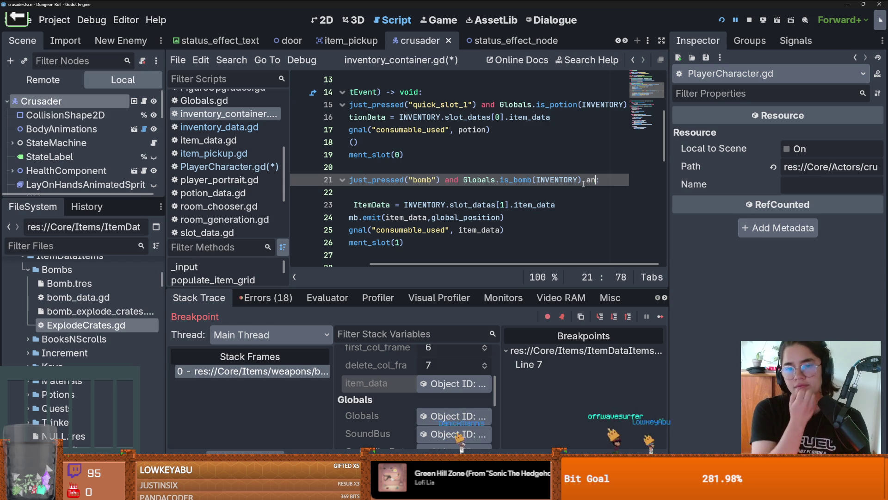
pyautogui.moveTo(670, 185); pyautogui.dragTo(791, 185)
pyautogui.scroll(4, 452, 214)
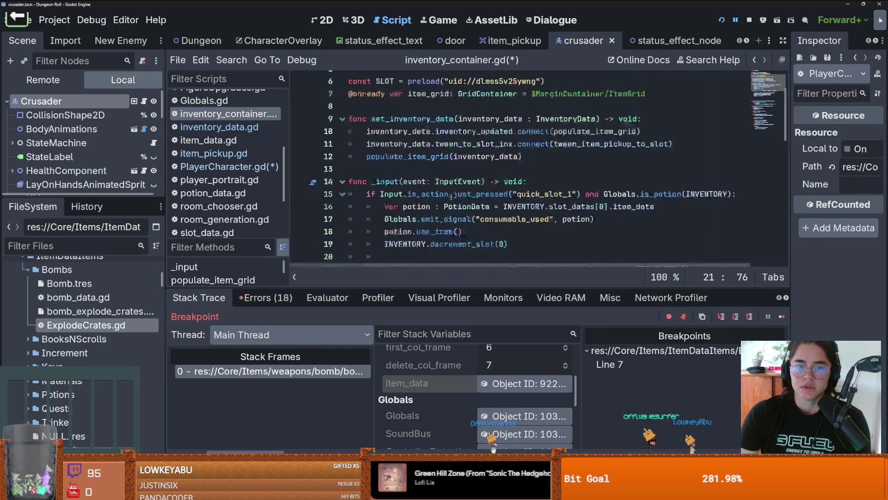
pyautogui.scroll(-1, 435, 161)
pyautogui.scroll(1, 436, 161)
pyautogui.scroll(-3, 435, 161)
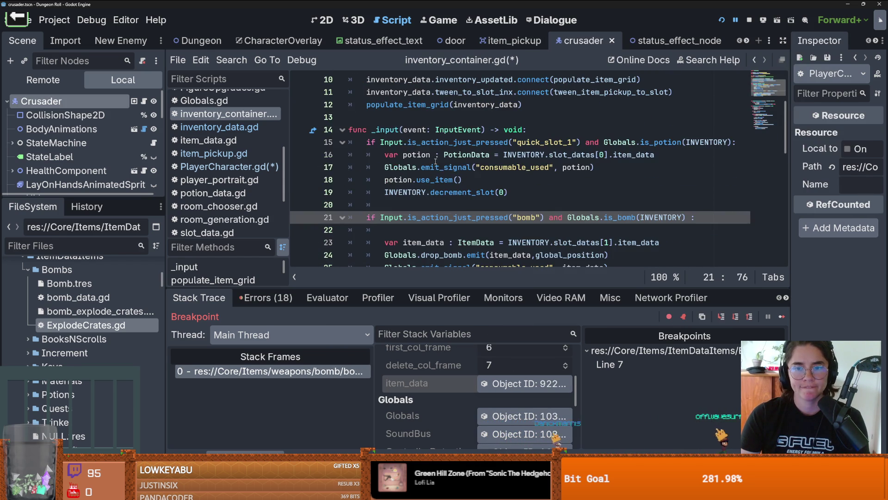
pyautogui.hotkey('ctrl', 's')
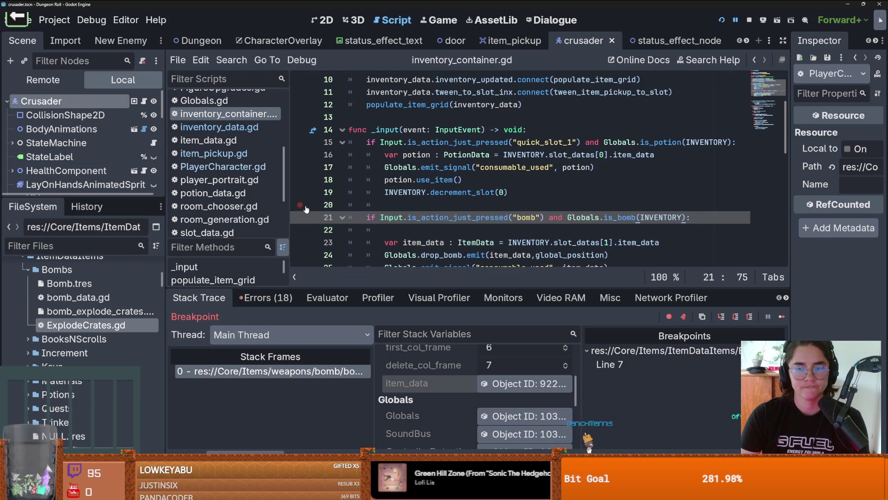
pyautogui.moveTo(94, 197); pyautogui.dragTo(100, 249)
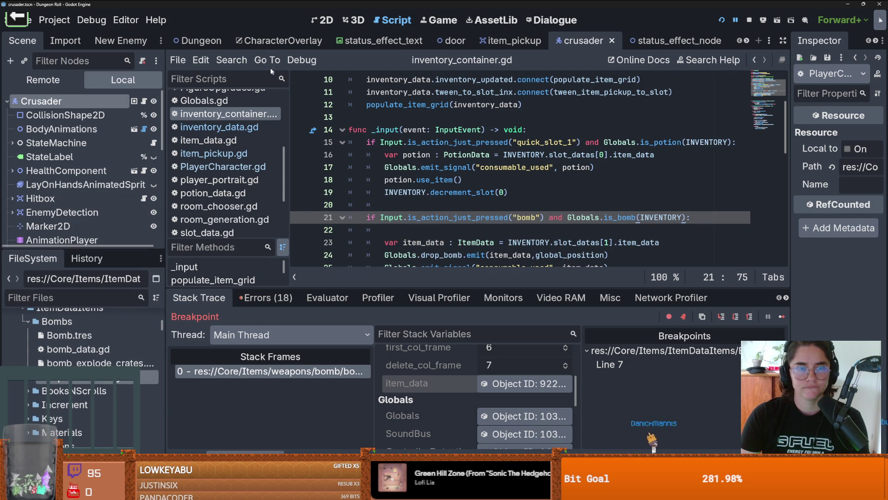
# Step: In the CharacterOverlay 2D scene, select the PlayerInventory node and open its script
pyautogui.click(259, 40)
pyautogui.scroll(-5, 117, 190)
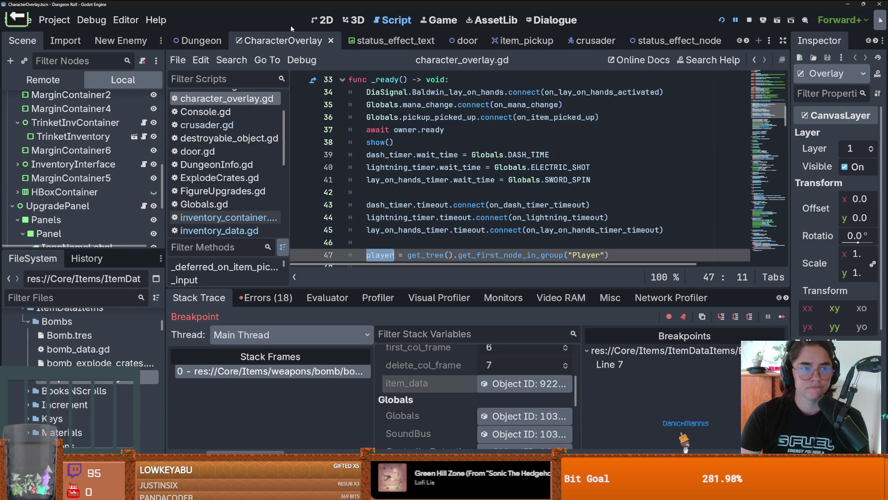
pyautogui.click(324, 19)
pyautogui.scroll(-4, 334, 196)
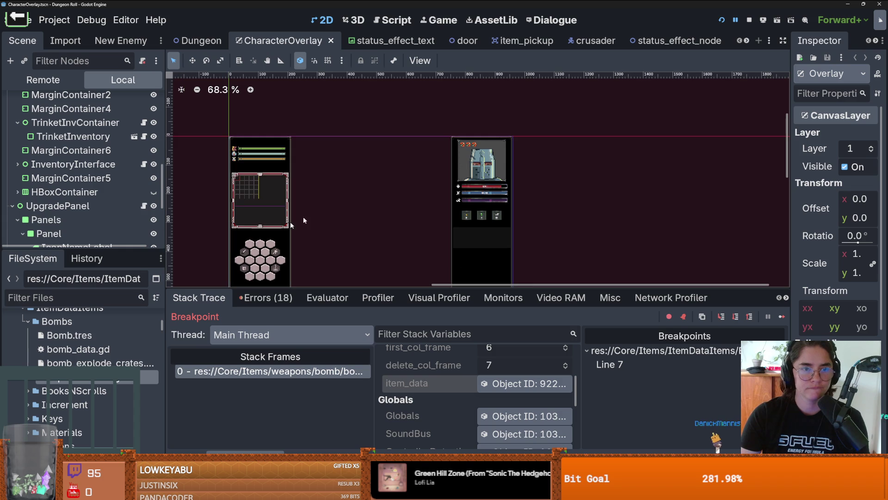
pyautogui.click(74, 164)
pyautogui.click(77, 178)
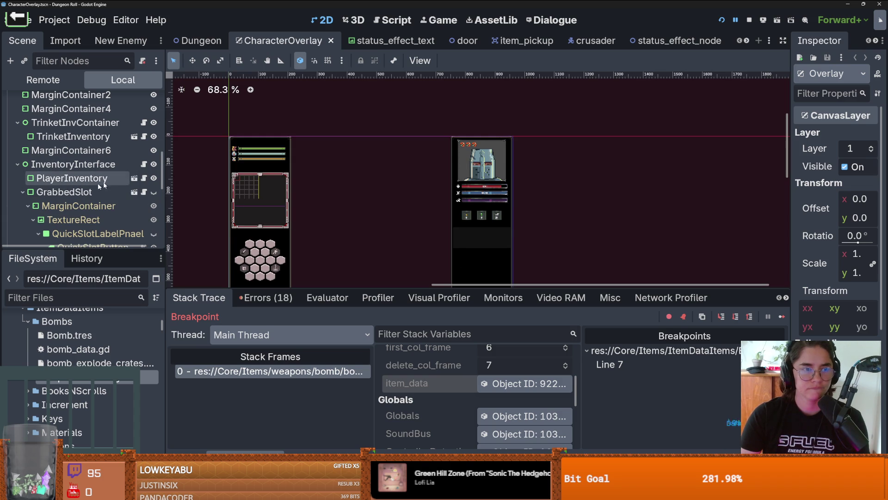
pyautogui.click(145, 178)
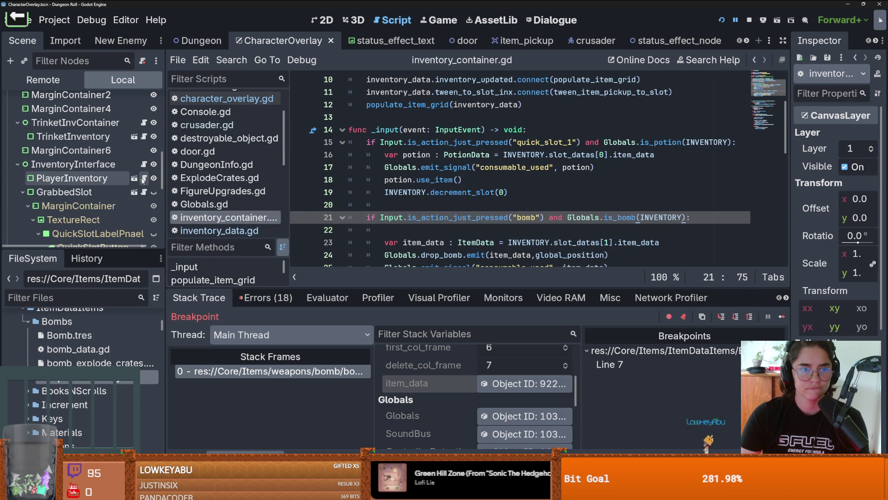
pyautogui.click(105, 180)
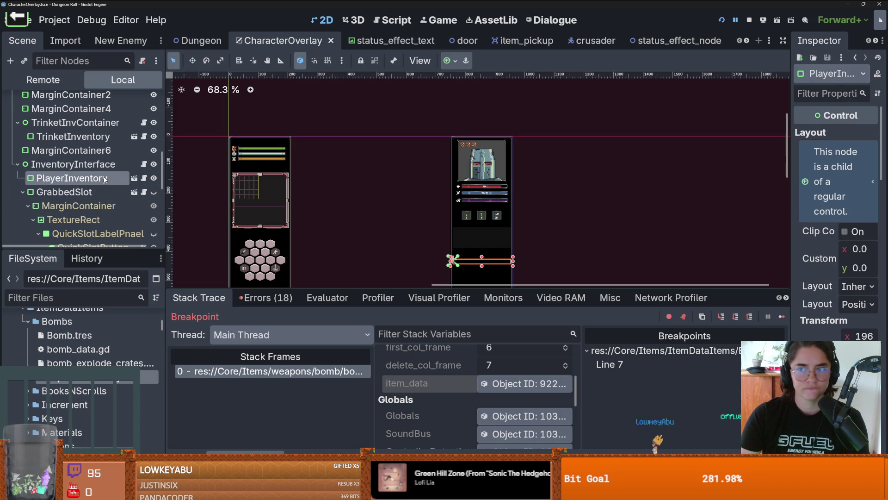
pyautogui.click(144, 179)
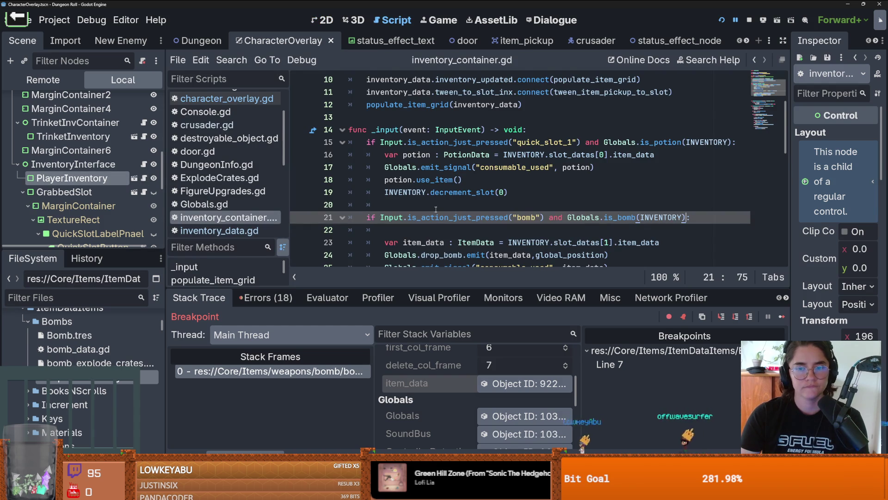
# Step: Add an exported is_main_inv bool defaulting to false above SLOT, saving script and scene
pyautogui.scroll(-1, 436, 210)
pyautogui.scroll(4, 543, 209)
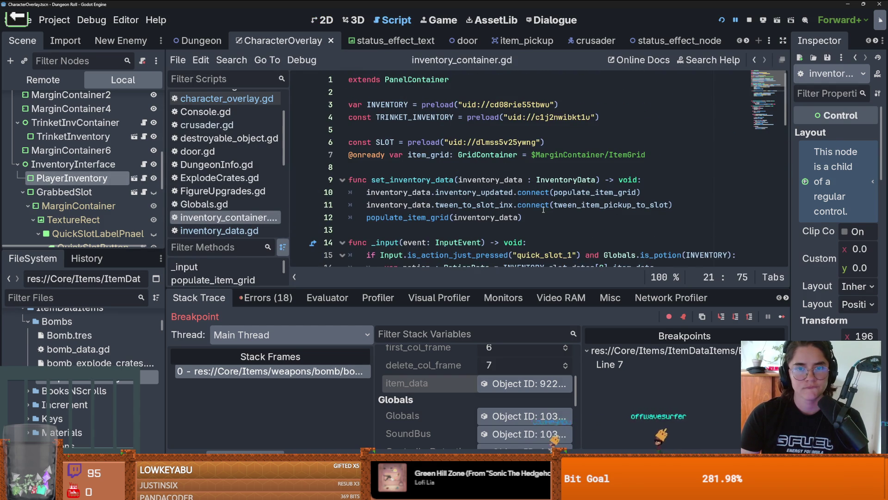
pyautogui.click(372, 140)
pyautogui.press('Return')
pyautogui.press('Return')
pyautogui.press('Up')
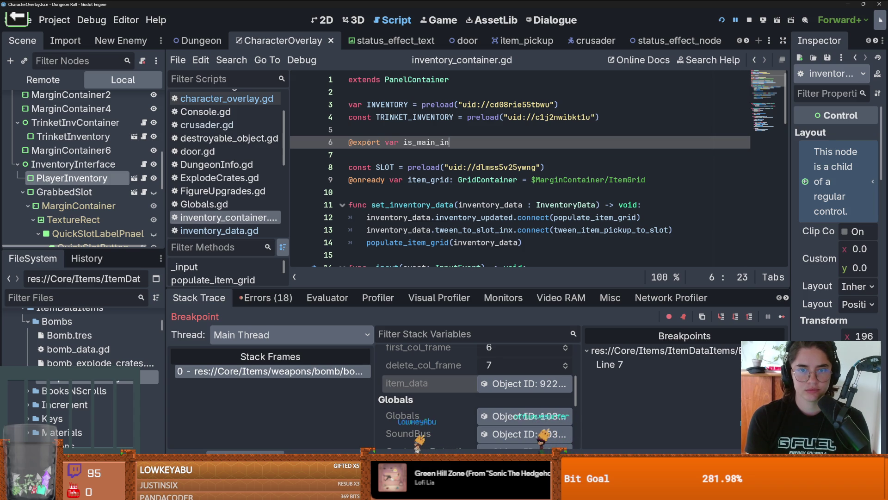
pyautogui.write('v : bool = false')
pyautogui.hotkey('ctrl', 's')
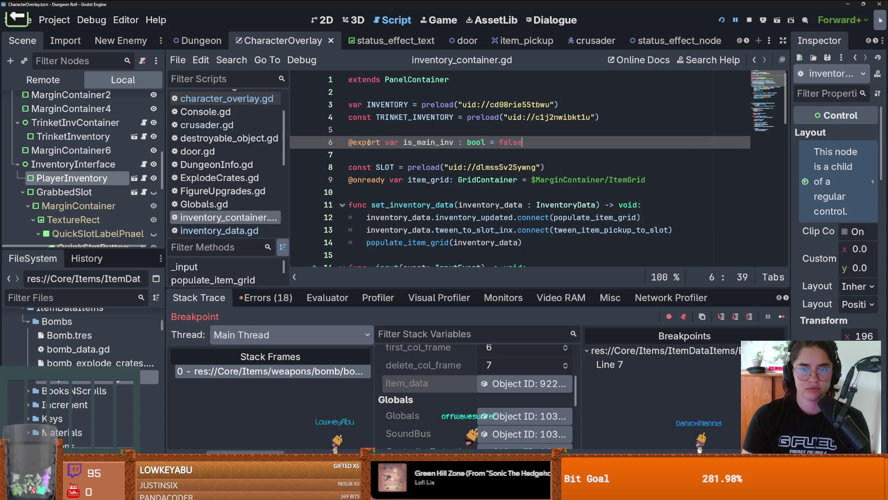
pyautogui.hotkey('ctrl', 's')
# Step: Select the TrinketInventory node and open inventory_container.gd to its _input function
pyautogui.click(74, 136)
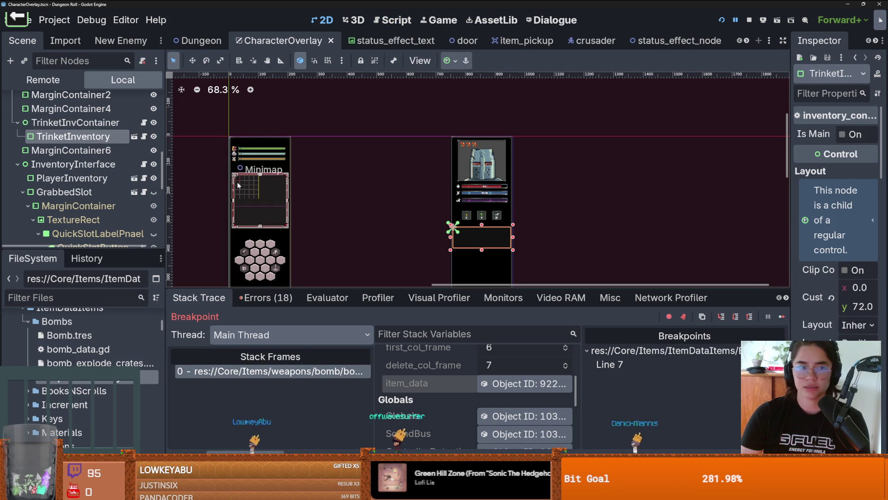
pyautogui.click(143, 178)
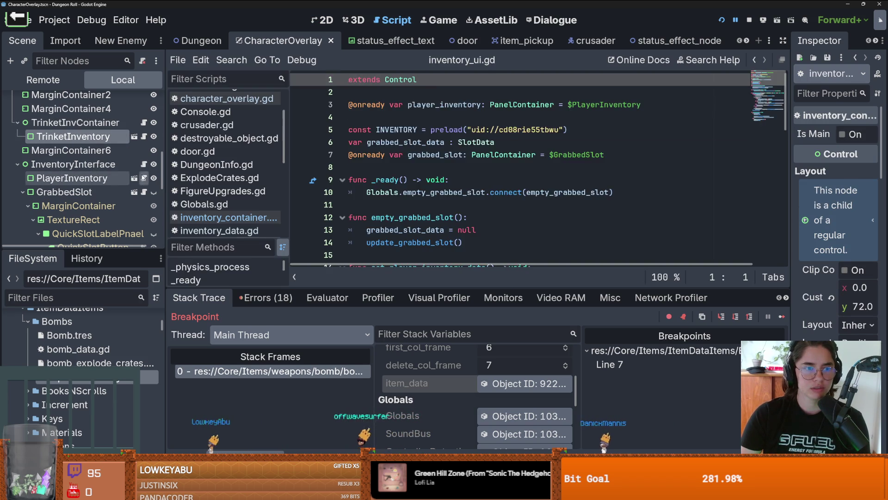
pyautogui.click(144, 136)
pyautogui.scroll(-10, 576, 229)
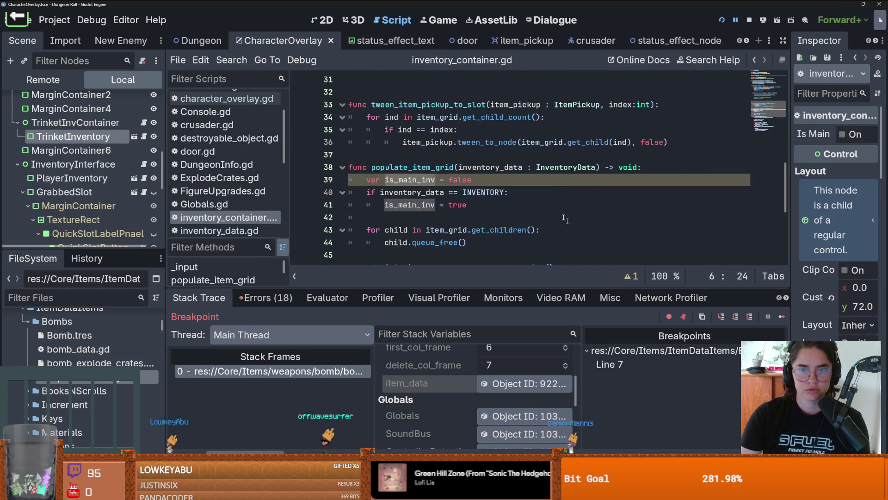
pyautogui.scroll(-5, 585, 186)
pyautogui.scroll(10, 552, 201)
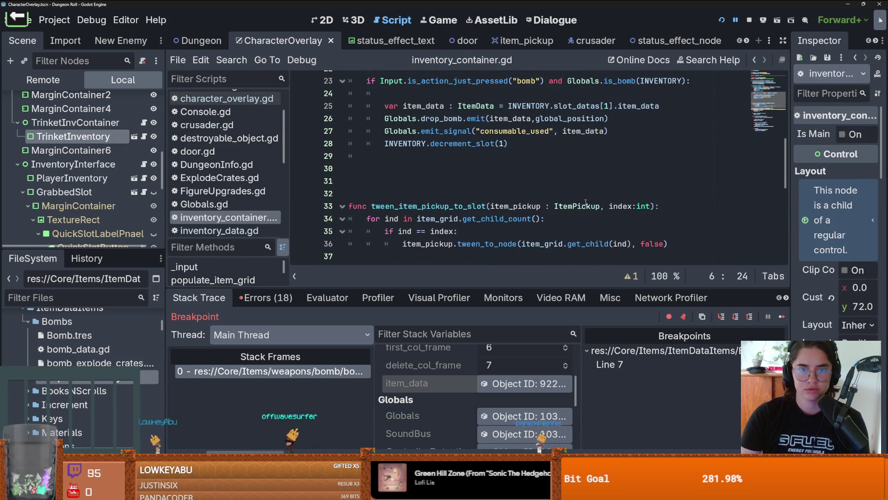
pyautogui.scroll(3, 552, 201)
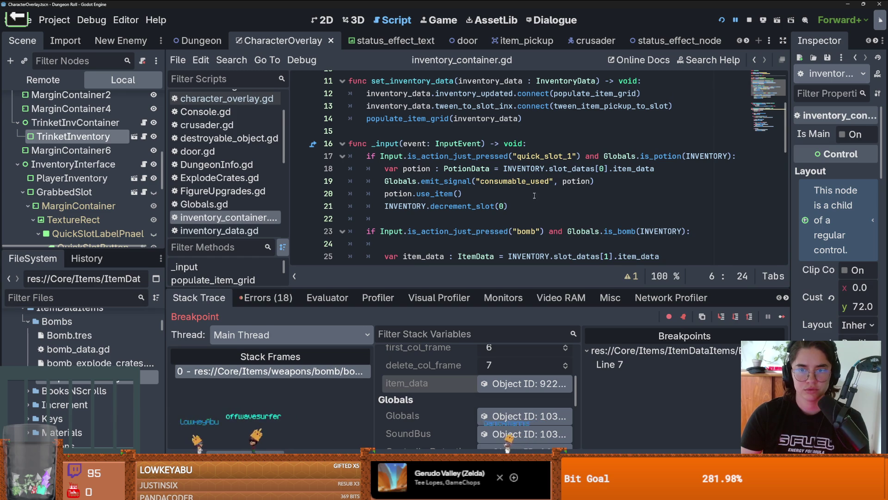
pyautogui.scroll(-3, 564, 197)
pyautogui.scroll(1, 564, 197)
# Step: Nest the _input body under an is_main_inv check, save, and return to the crusader scene
pyautogui.click(548, 104)
pyautogui.press('Return')
pyautogui.write('if')
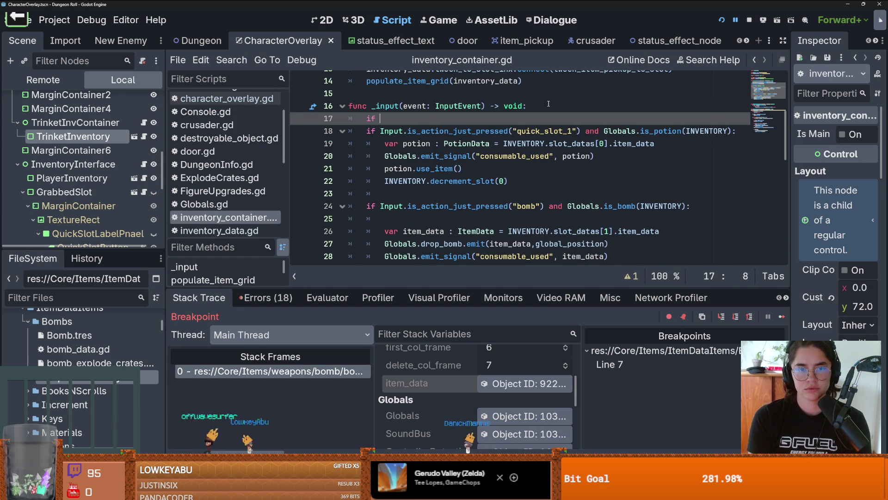
pyautogui.write('is_main_inv:')
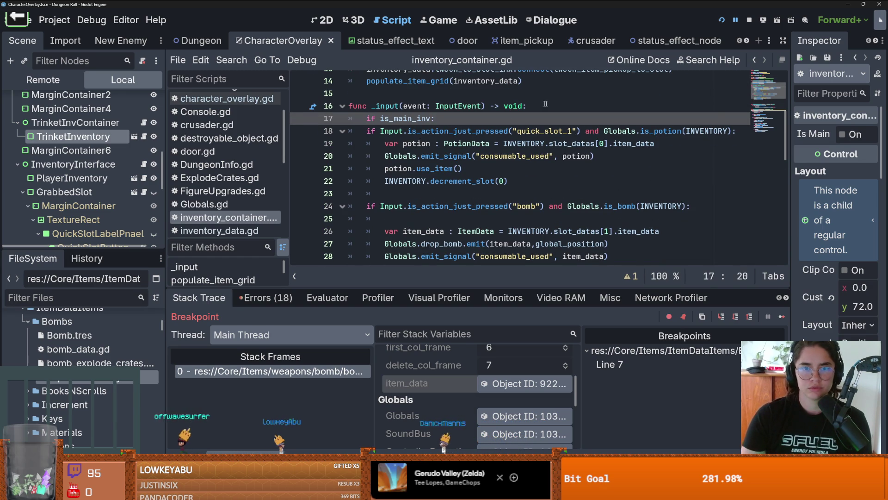
pyautogui.scroll(-2, 549, 103)
pyautogui.scroll(2, 463, 162)
pyautogui.moveTo(349, 104); pyautogui.dragTo(481, 234)
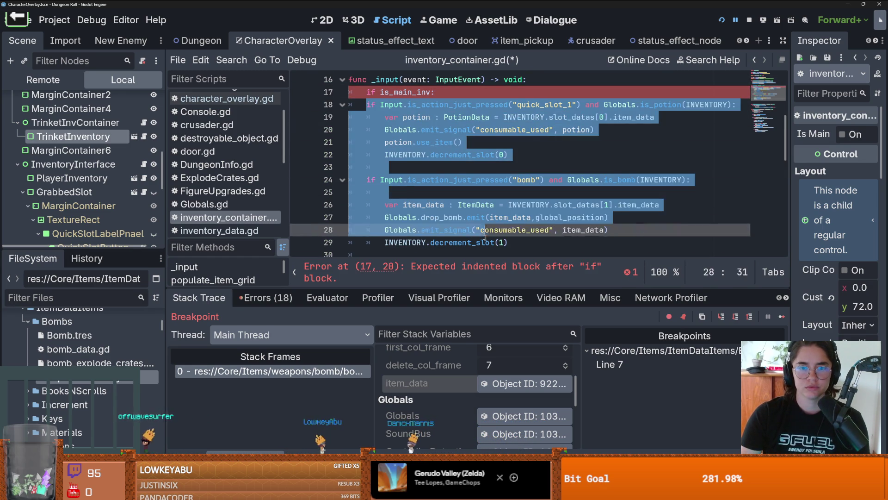
pyautogui.press('Tab')
pyautogui.hotkey('ctrl', 's')
pyautogui.click(617, 104)
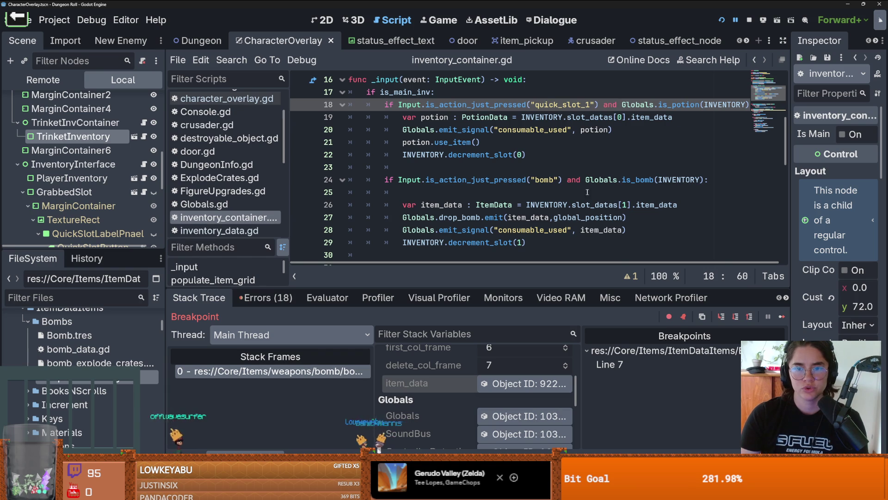
pyautogui.click(583, 40)
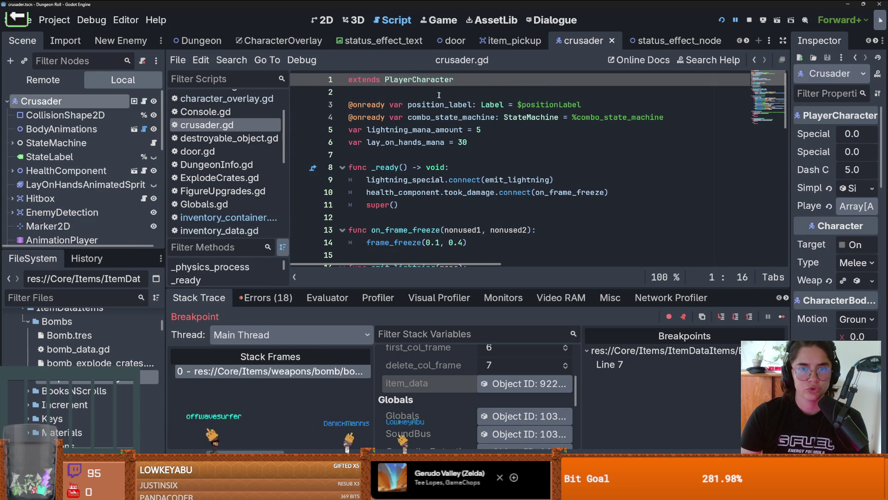
# Step: Test-run the game full screen, walking the knight right and left, then stop and save
pyautogui.press('F5')
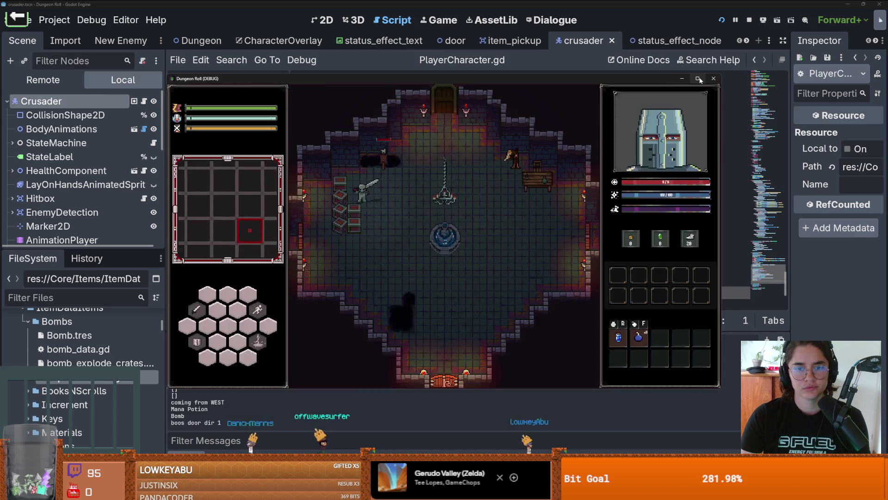
pyautogui.click(698, 79)
pyautogui.press('d')
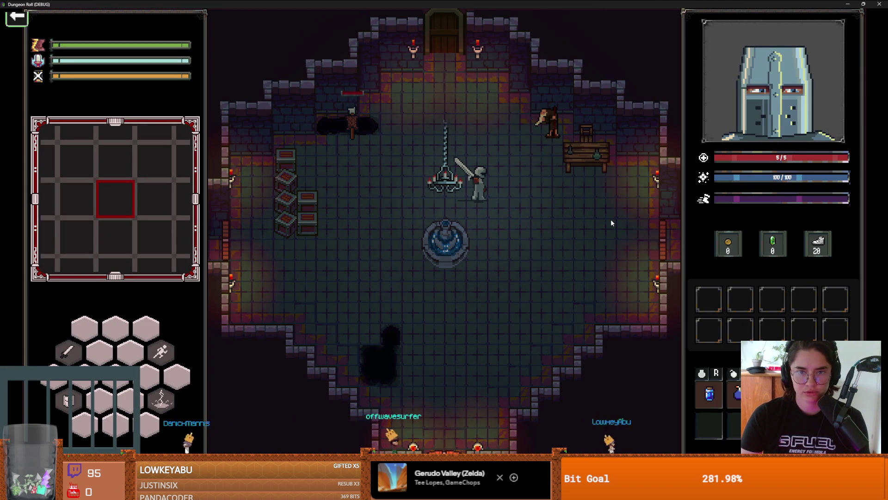
pyautogui.press('a')
pyautogui.press('a')
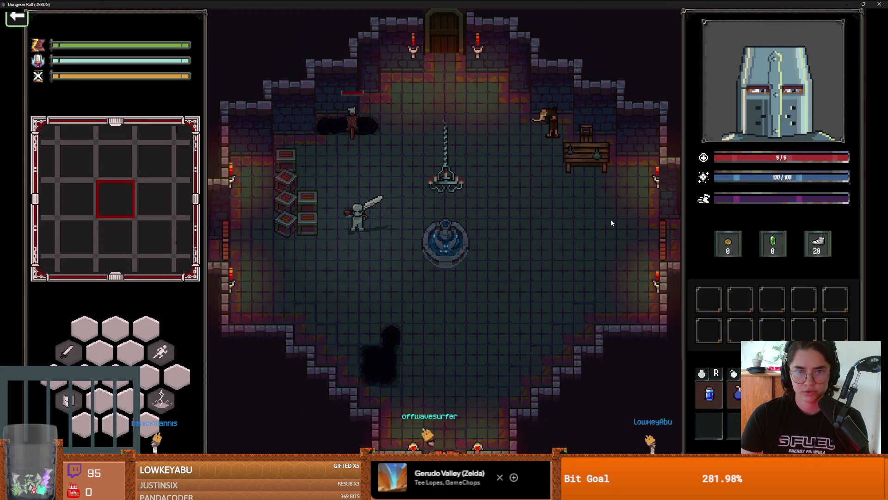
pyautogui.press('F8')
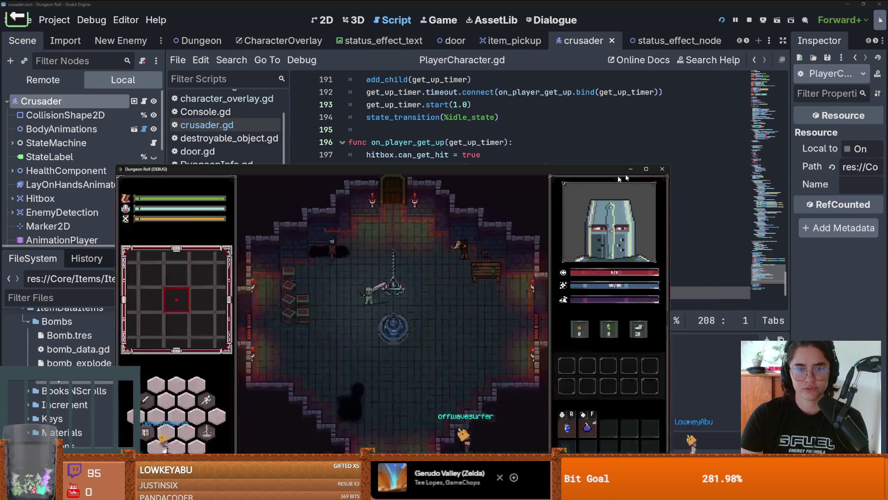
pyautogui.hotkey('ctrl', 's')
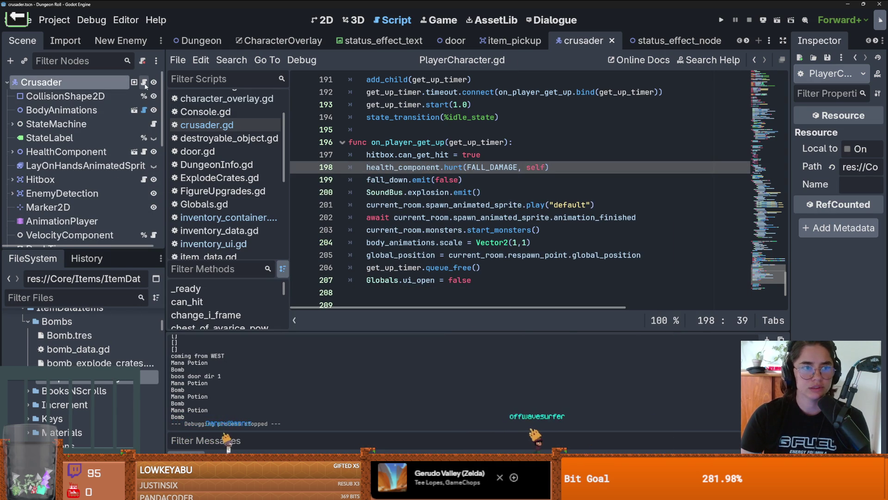
# Step: Change line 27 of inventory_container.gd to owner.player.global_position and run the game again
pyautogui.click(299, 41)
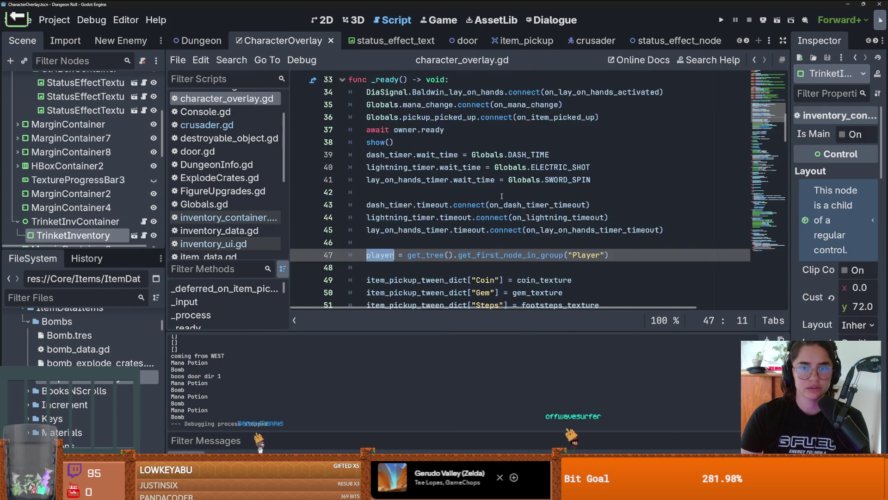
pyautogui.scroll(-3, 501, 196)
pyautogui.scroll(-2, 118, 196)
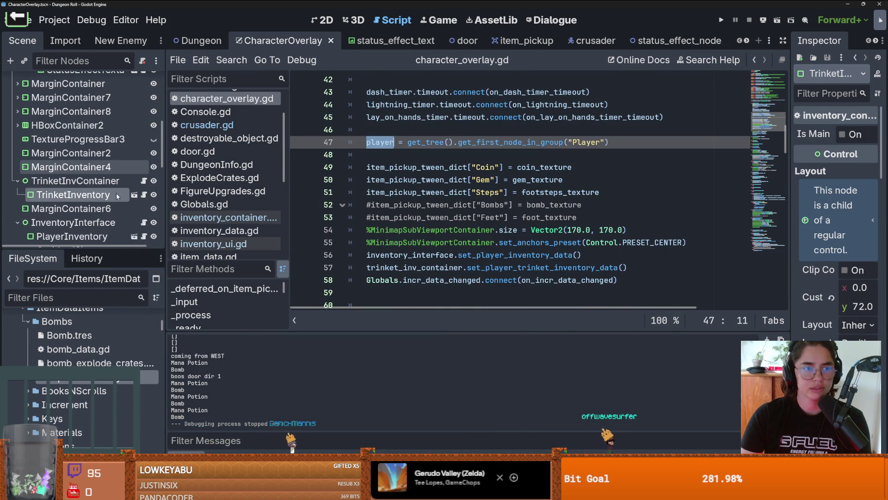
pyautogui.scroll(-3, 117, 197)
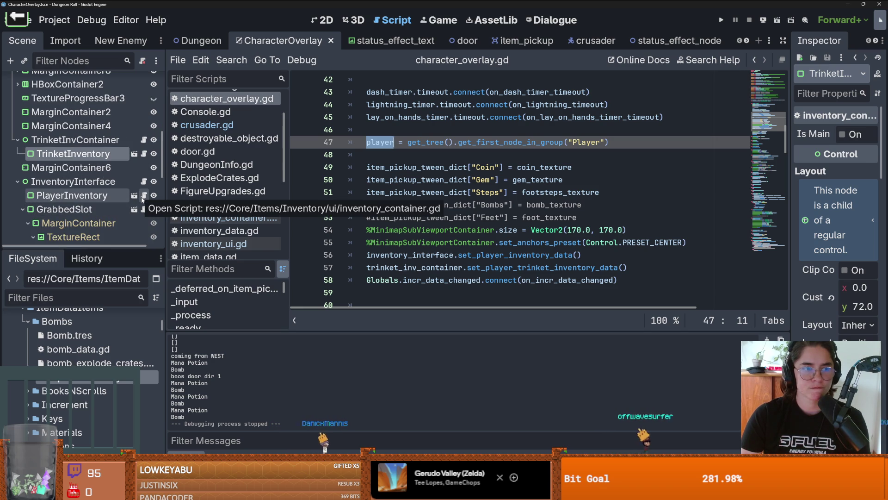
pyautogui.scroll(-5, 148, 199)
pyautogui.scroll(4, 152, 198)
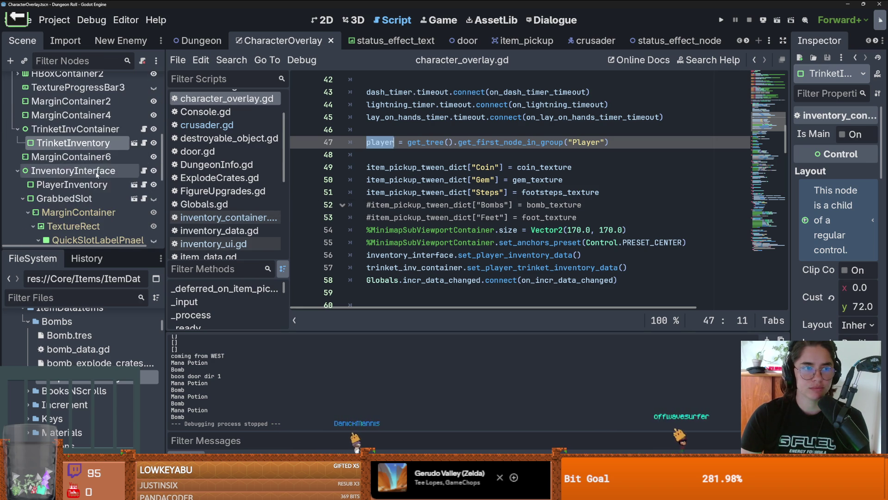
pyautogui.click(144, 198)
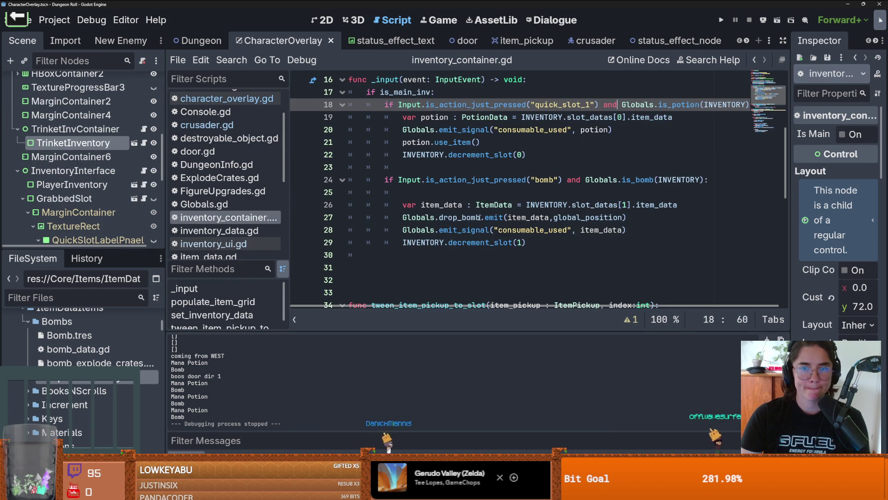
pyautogui.click(555, 218)
pyautogui.write('owner.player.')
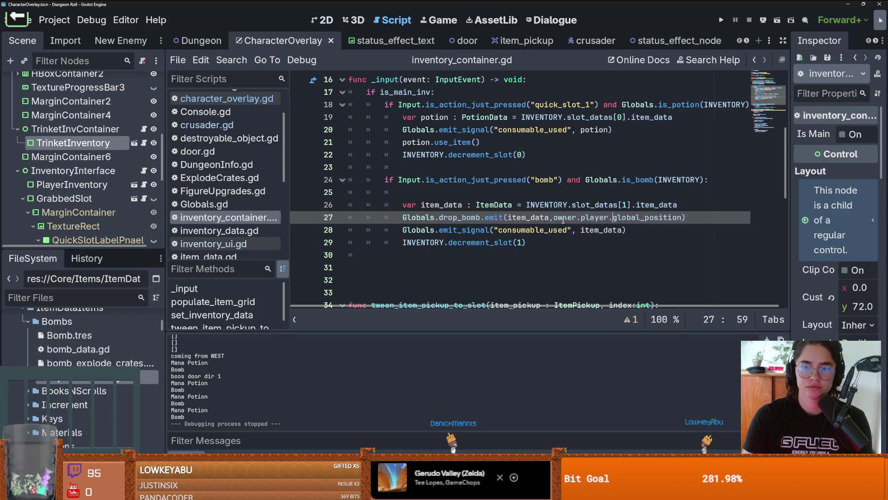
pyautogui.click(721, 20)
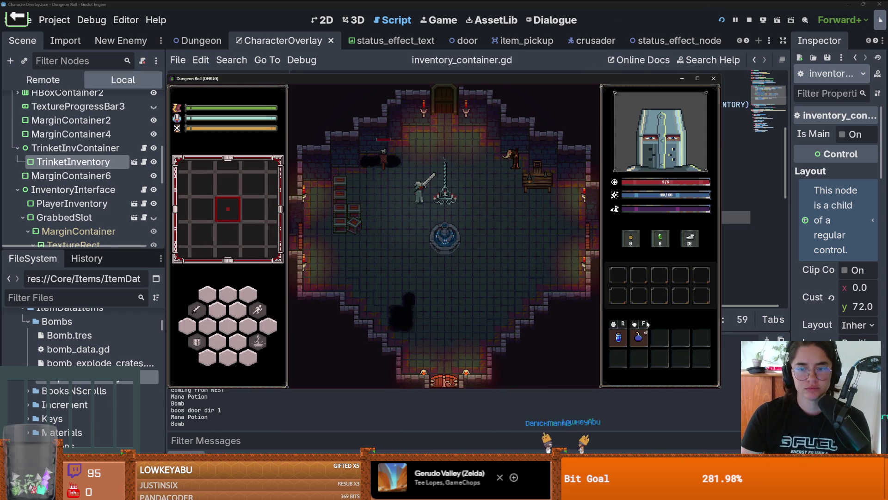
# Step: Spawn the Explode Crates item through the in-game console and use it
pyautogui.click(639, 338)
pyautogui.press('`')
pyautogui.write('spawn_item 10 1')
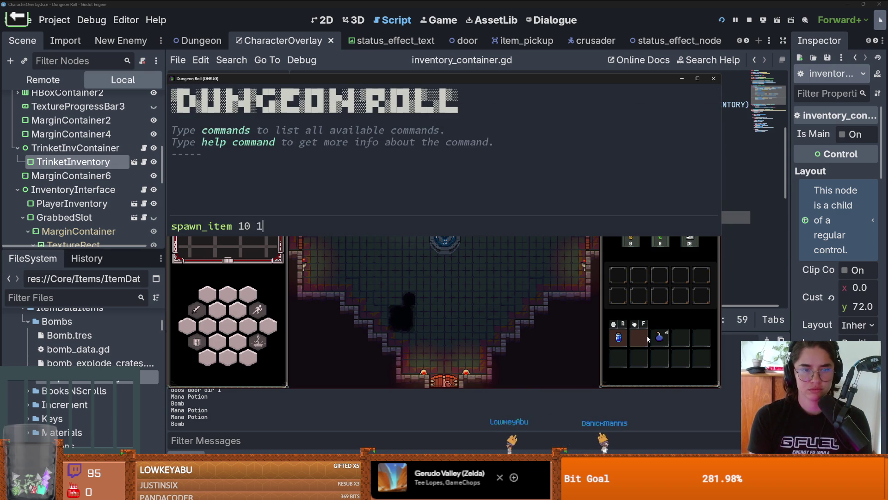
pyautogui.press('Return')
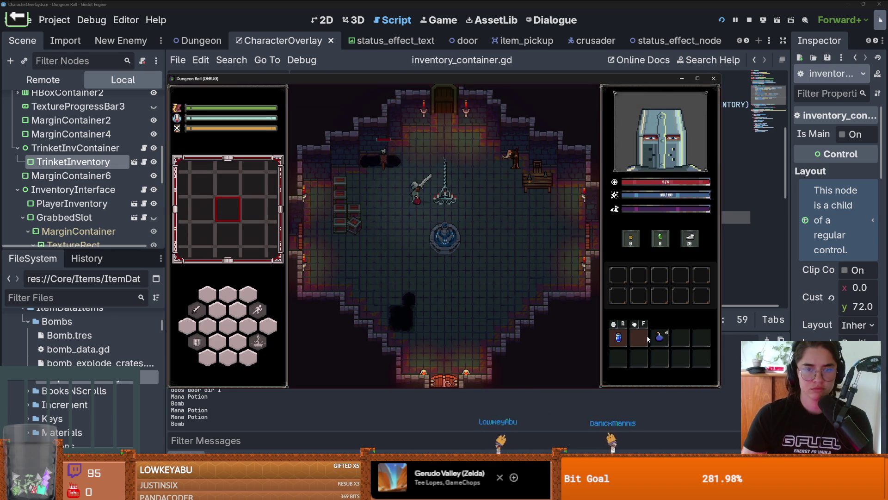
pyautogui.moveTo(648, 344)
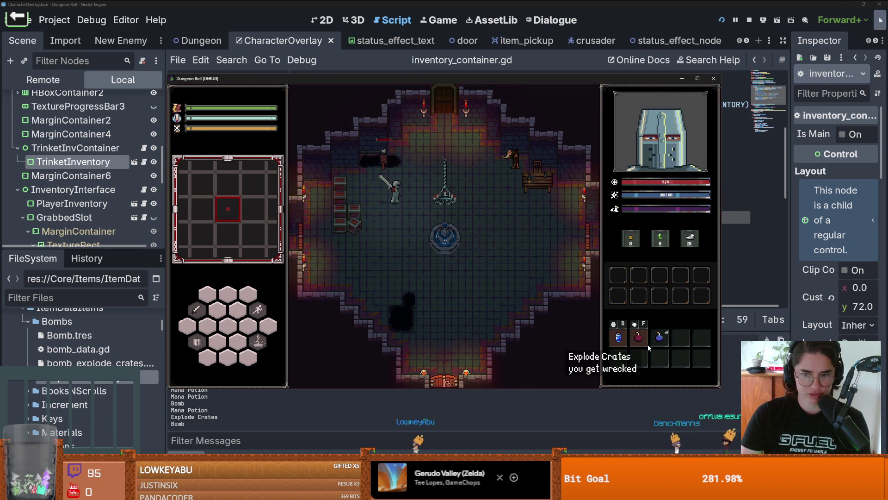
pyautogui.press('f')
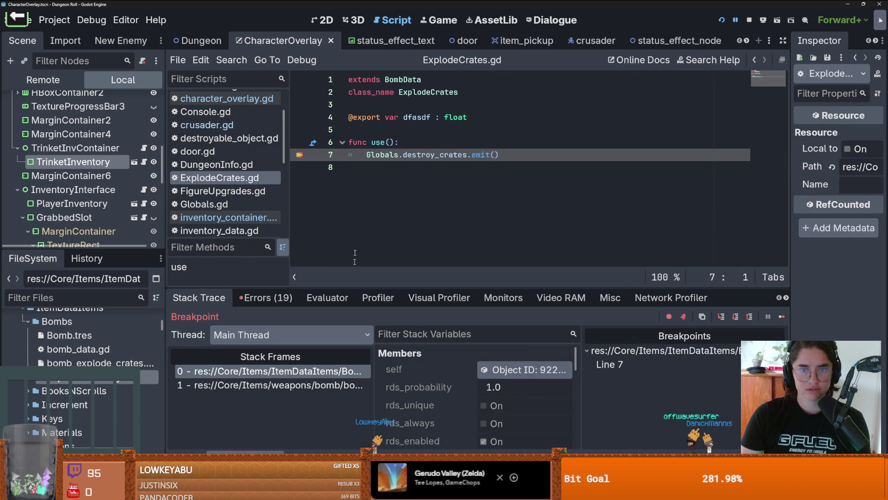
# Step: Remove the line 7 breakpoint, resume and close the game, then change Globals to Console on line 7
pyautogui.press('F9')
pyautogui.click(782, 317)
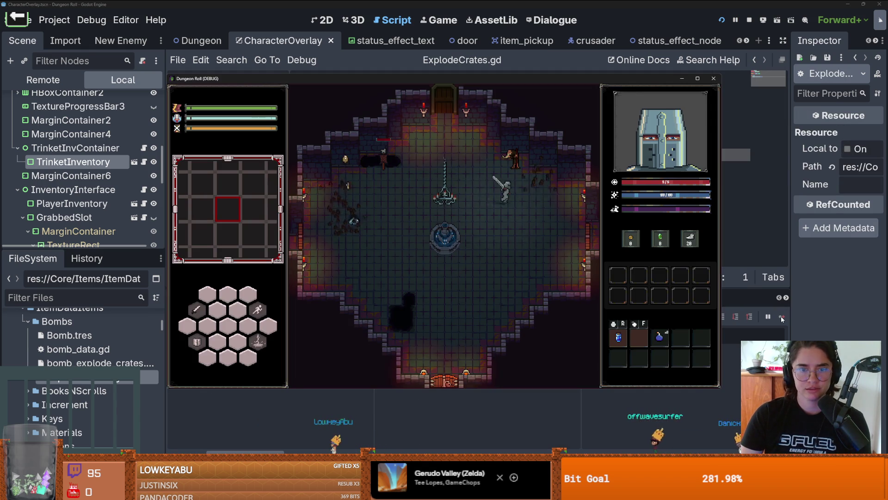
pyautogui.press('a')
pyautogui.press('w')
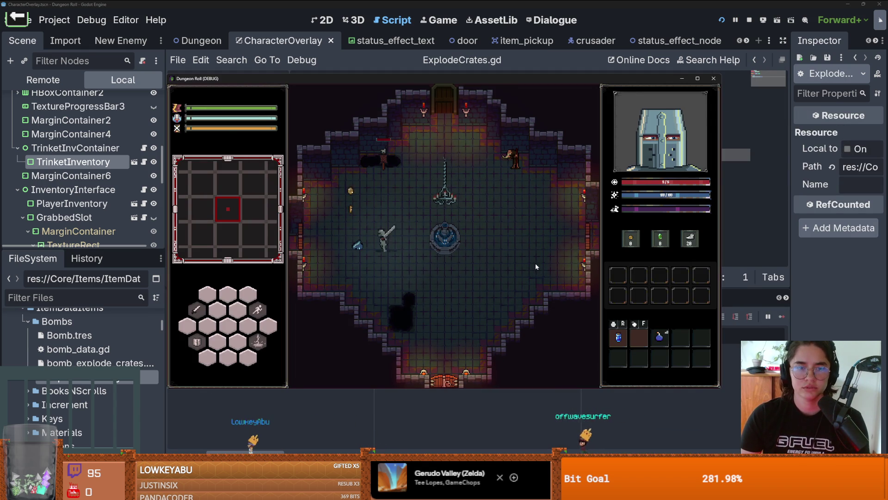
pyautogui.press('s')
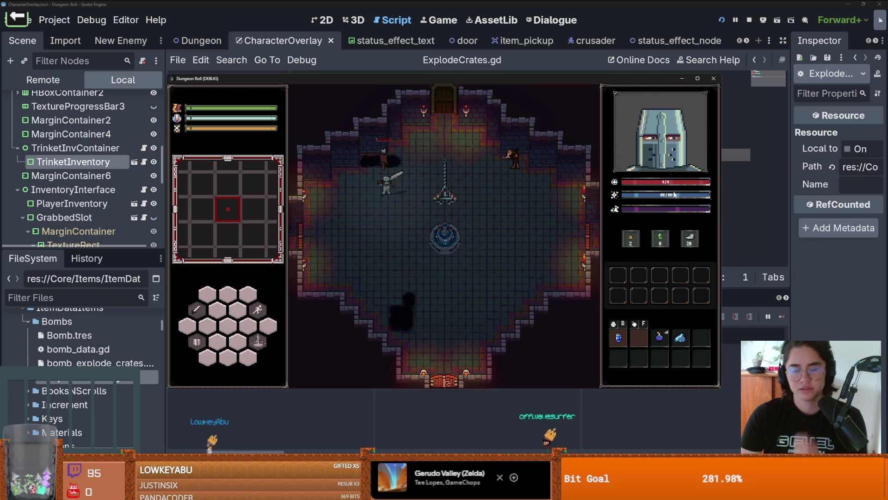
pyautogui.click(713, 79)
pyautogui.hotkey('ctrl', 's')
pyautogui.doubleClick(382, 154)
pyautogui.write('Console.destroy_crates.emit(')
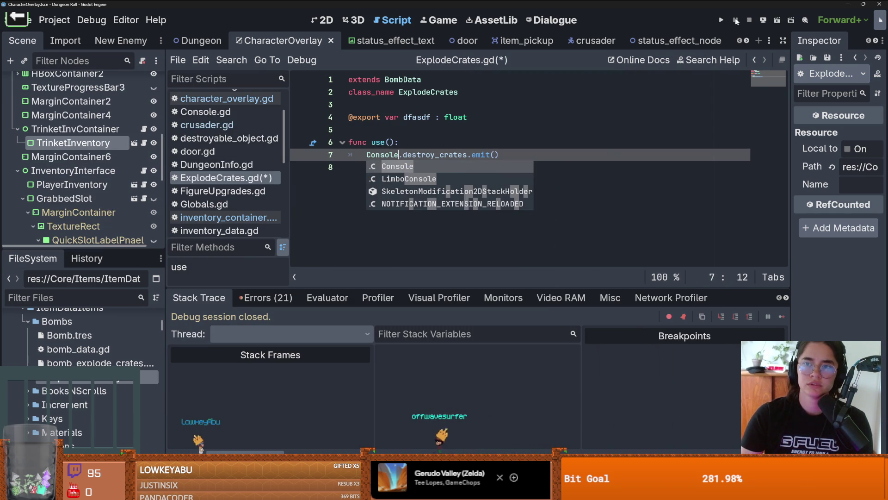
# Step: Run the game and spawn item 10 with 'spawn_item 10 1' in the developer console
pyautogui.press('F5')
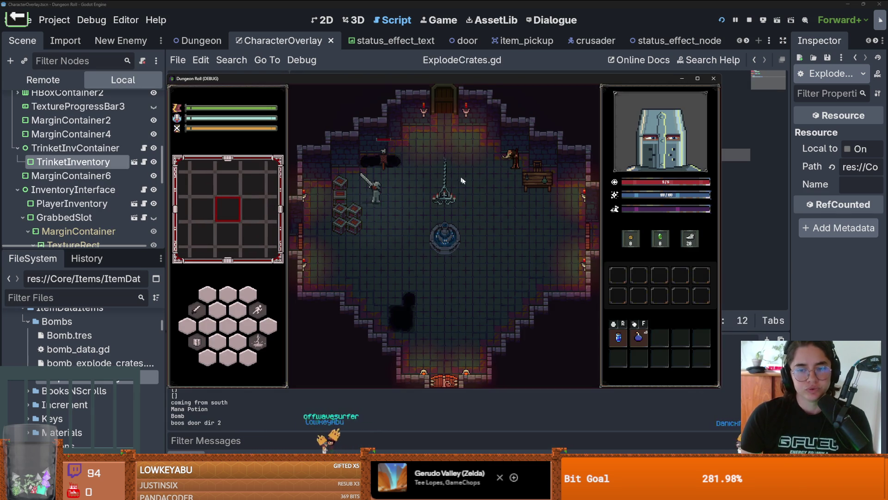
pyautogui.press('`')
pyautogui.write('spawn_item 10 1')
pyautogui.press('Return')
pyautogui.press('`')
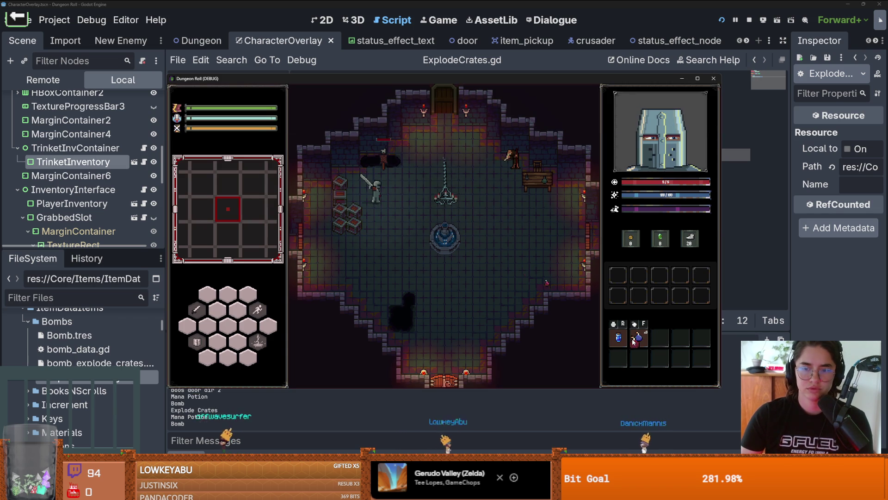
# Step: Use the Explode Crates item near the crates to blow them up, then close the game
pyautogui.press('d')
pyautogui.click(646, 342)
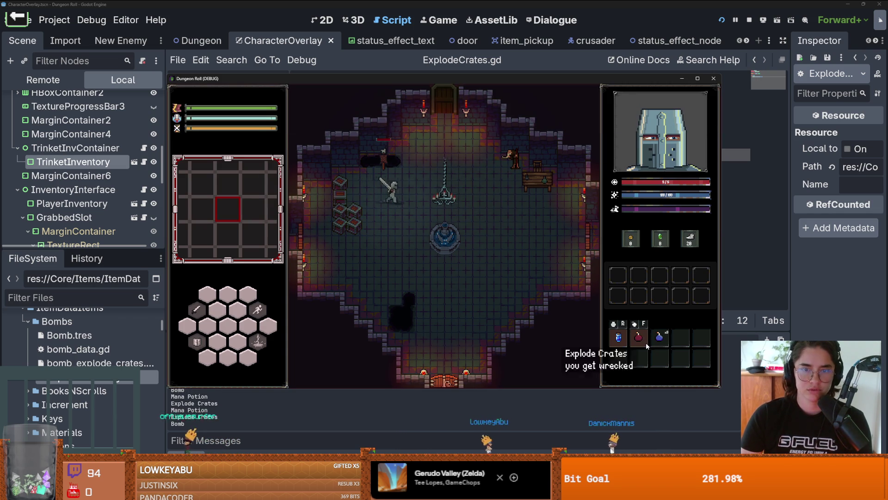
pyautogui.press('a')
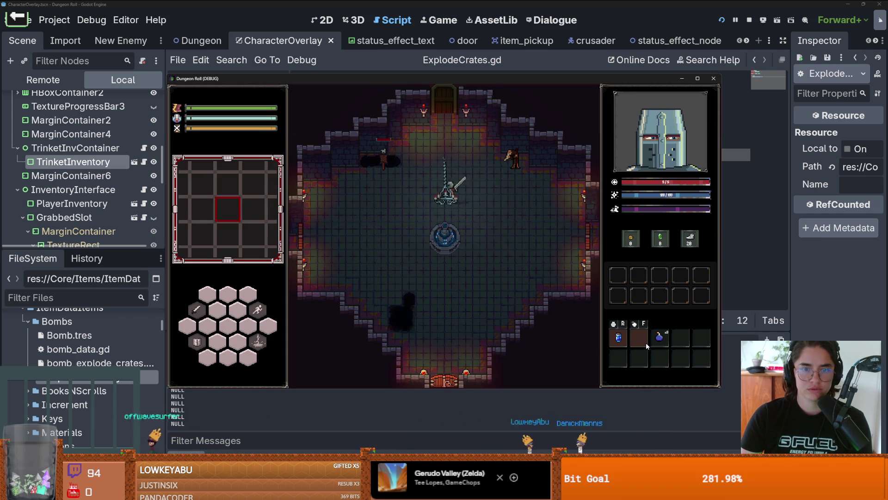
pyautogui.press('a')
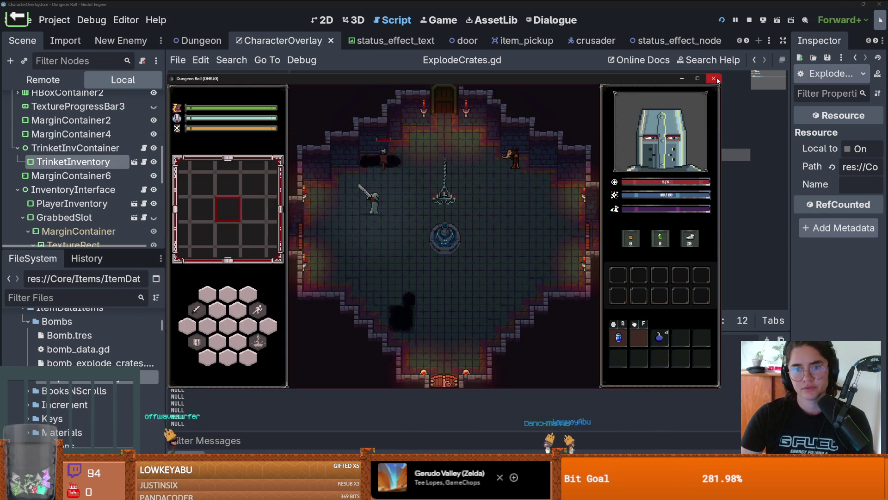
pyautogui.click(716, 80)
# Step: Change Console back to Globals on line 7 of ExplodeCrates.gd and save
pyautogui.doubleClick(391, 156)
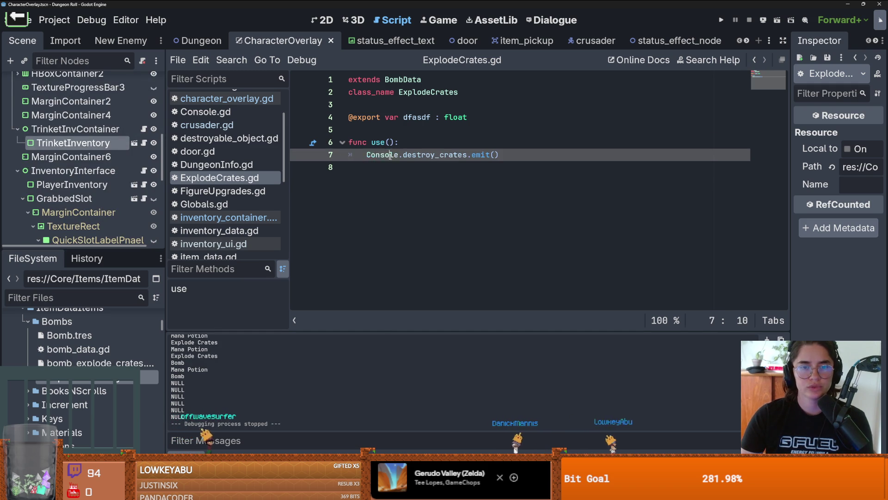
pyautogui.write('Globals')
pyautogui.hotkey('ctrl', 's')
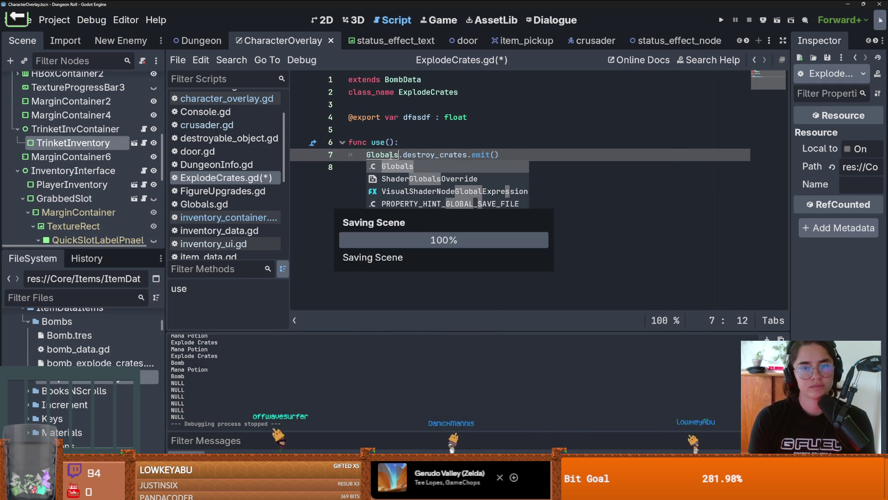
pyautogui.click(527, 121)
pyautogui.hotkey('ctrl', 's')
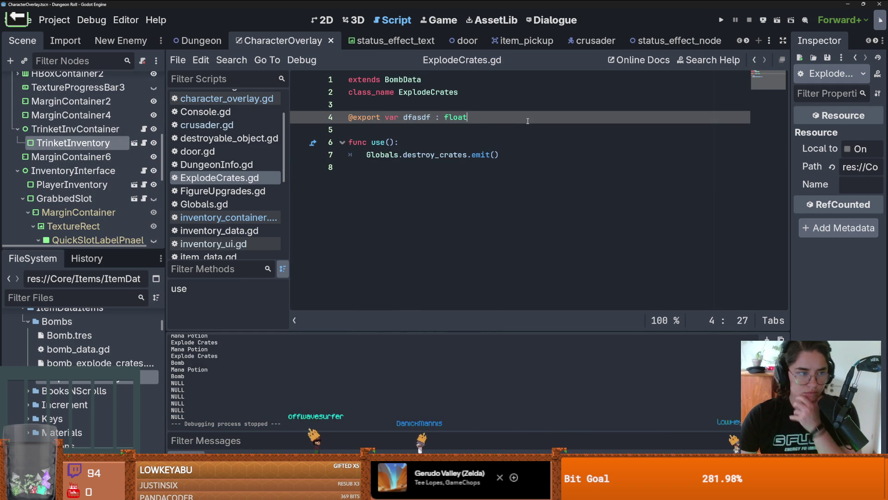
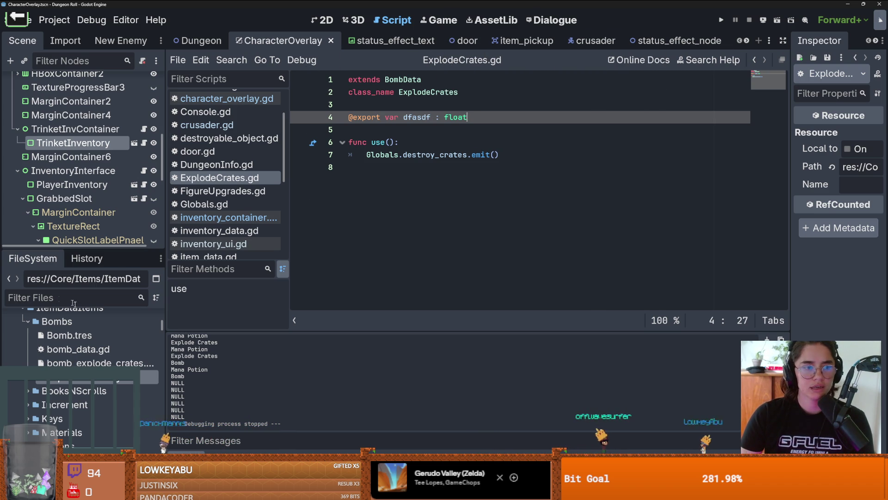
# Step: Filter the project files for 'bomb' and open bomb.tscn
pyautogui.scroll(3, 66, 315)
pyautogui.click(57, 296)
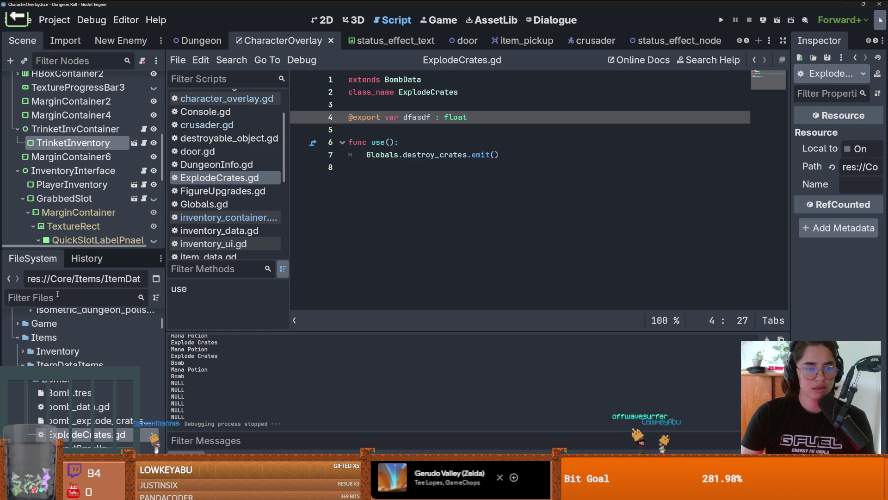
pyautogui.write('bomb')
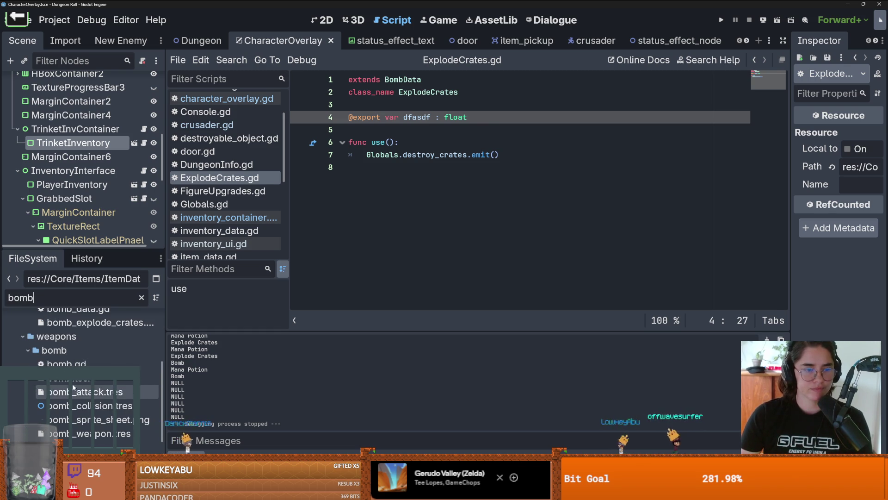
pyautogui.doubleClick(73, 378)
# Step: Add a Sprite2D child node to Bomb and save the scene
pyautogui.rightClick(76, 82)
pyautogui.click(120, 109)
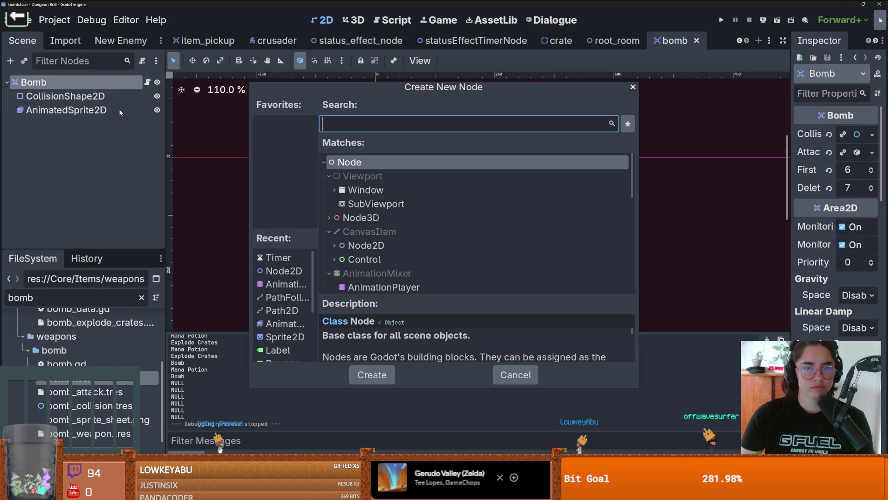
pyautogui.write('sprite')
pyautogui.press('Return')
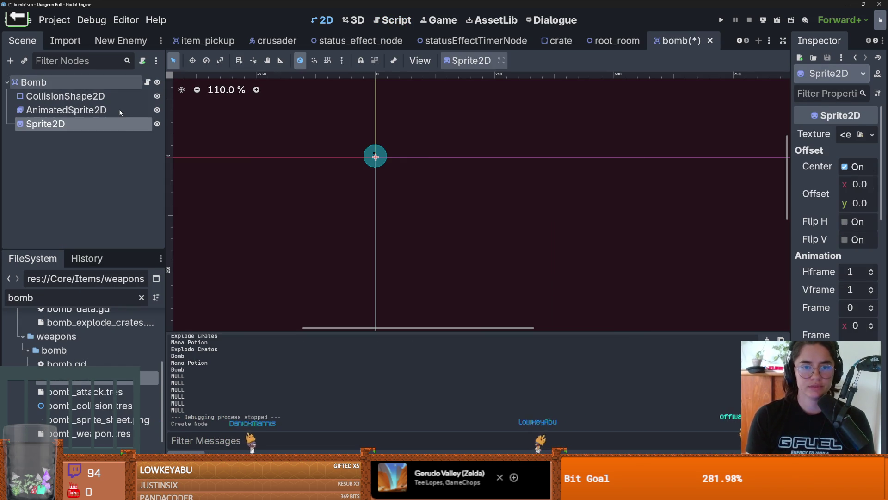
pyautogui.hotkey('ctrl', 's')
pyautogui.scroll(17, 369, 118)
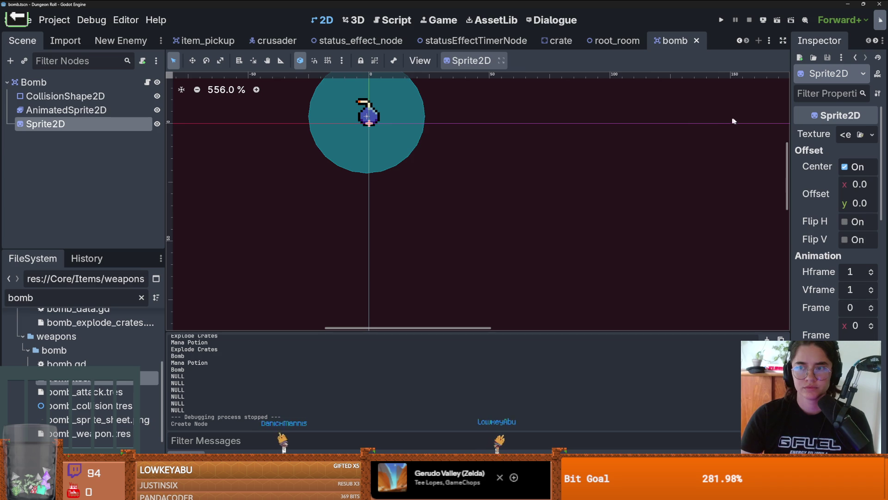
pyautogui.click(147, 82)
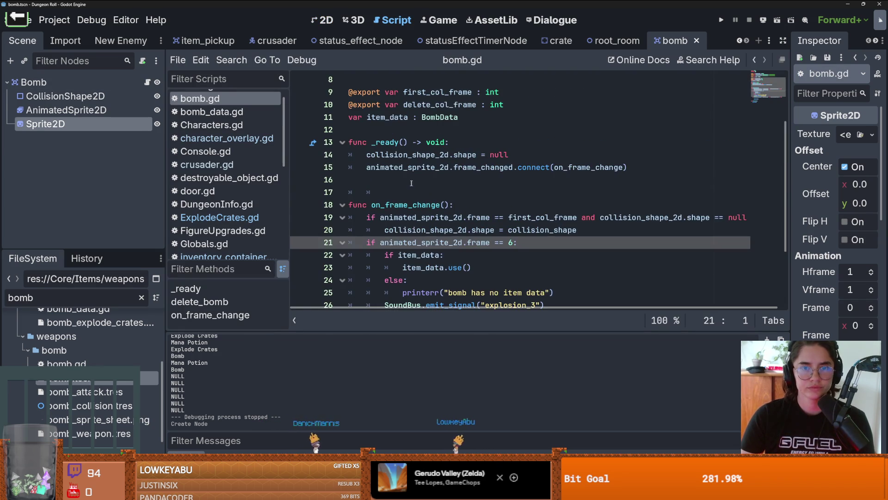
pyautogui.click(644, 169)
pyautogui.press('Return')
pyautogui.scroll(3, 569, 115)
pyautogui.moveTo(45, 123)
pyautogui.mouseDown()
pyautogui.moveTo(417, 160)
pyautogui.moveTo(446, 170)
pyautogui.mouseUp()
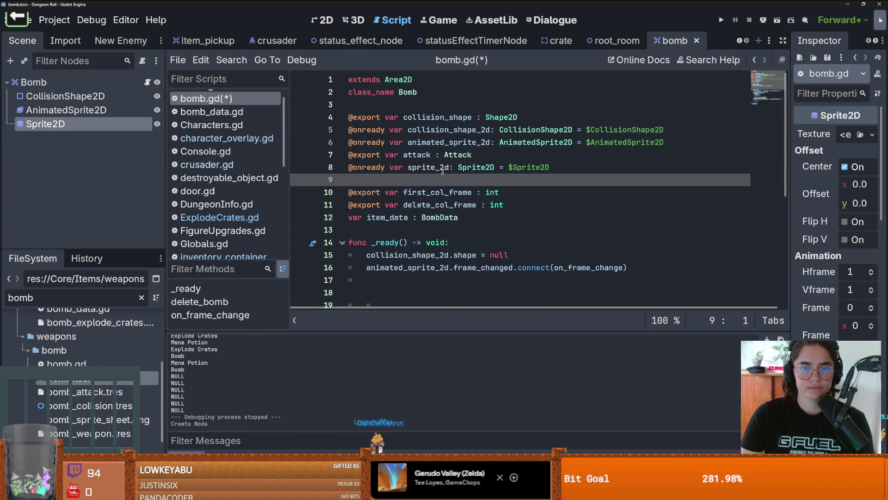
pyautogui.click(79, 98)
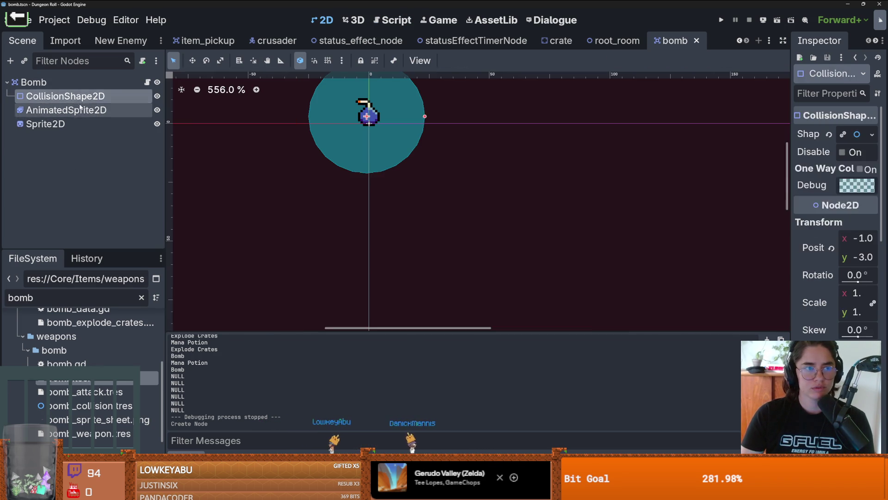
# Step: Insert empty frames at the start of AnimatedSprite2D's animation with 1.5 frame duration
pyautogui.click(81, 108)
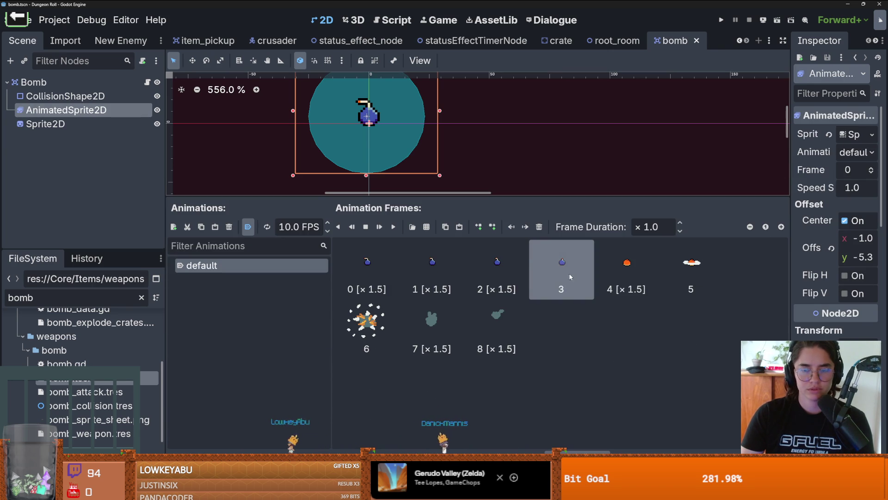
pyautogui.click(484, 227)
pyautogui.click(485, 227)
pyautogui.click(485, 227)
pyautogui.click(484, 227)
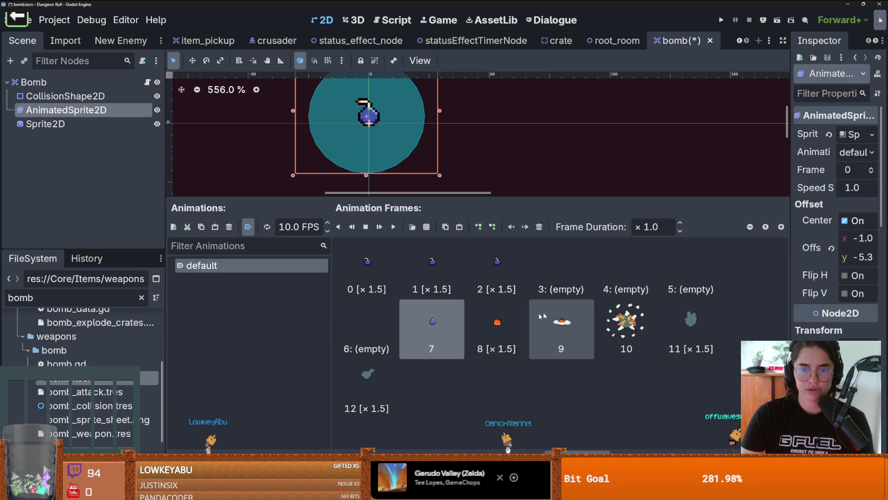
pyautogui.click(585, 244)
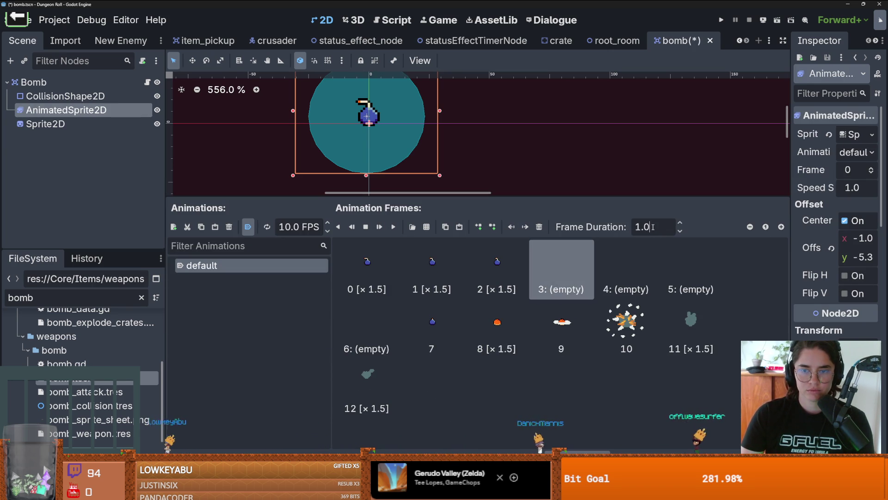
pyautogui.write('1.5')
pyautogui.click(632, 269)
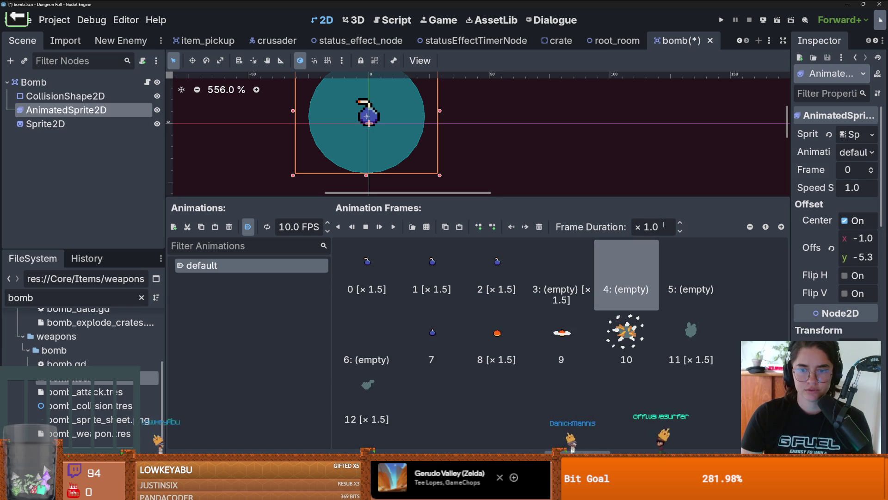
pyautogui.click(664, 225)
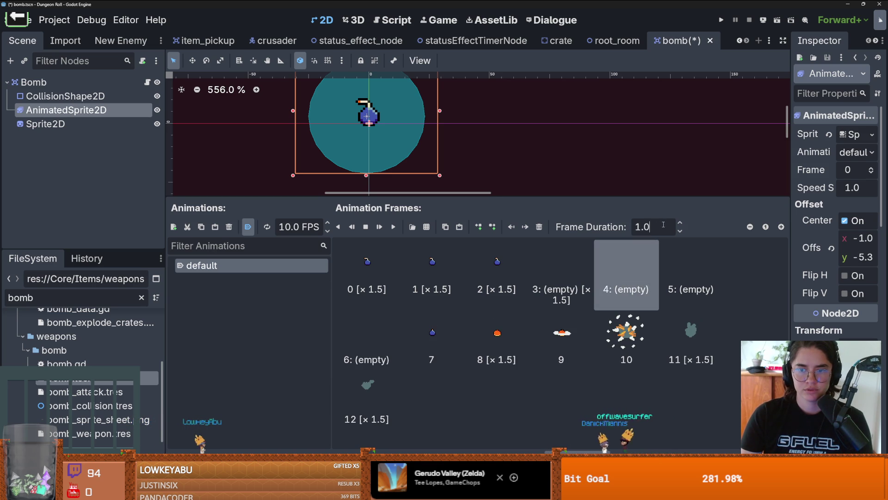
pyautogui.write('1.5')
pyautogui.press('Return')
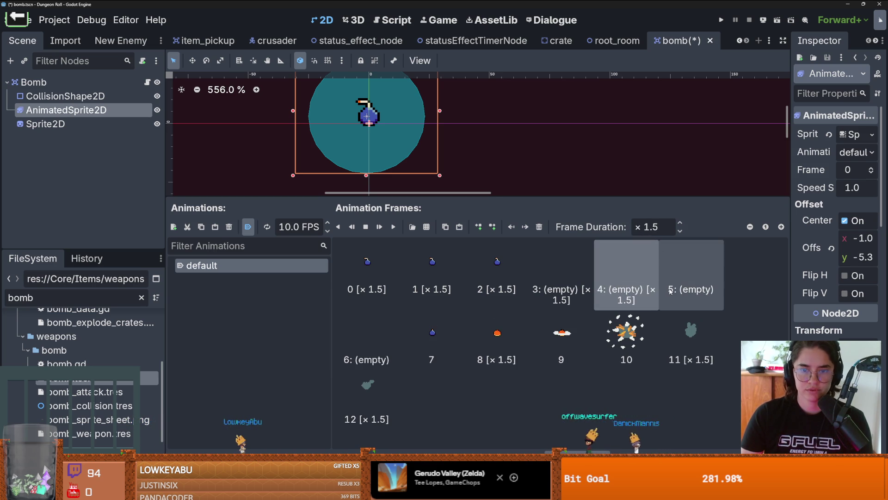
pyautogui.click(670, 291)
pyautogui.click(671, 226)
pyautogui.write('5')
pyautogui.press('Return')
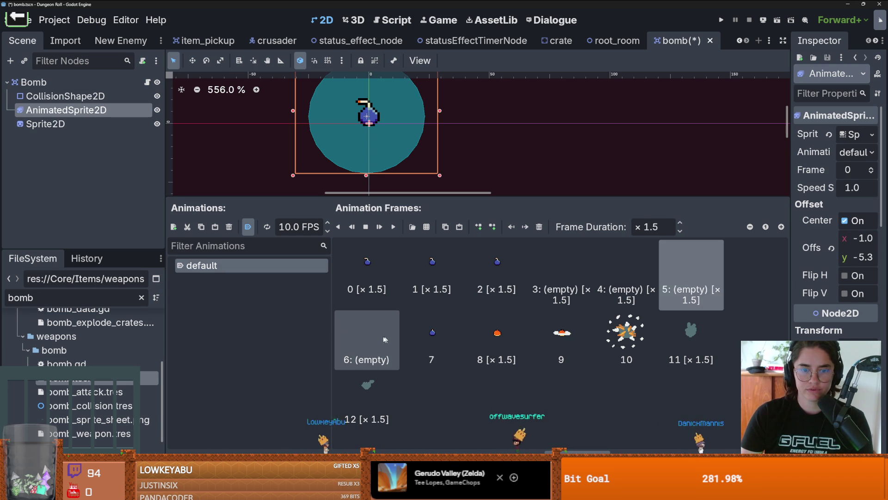
pyautogui.click(367, 340)
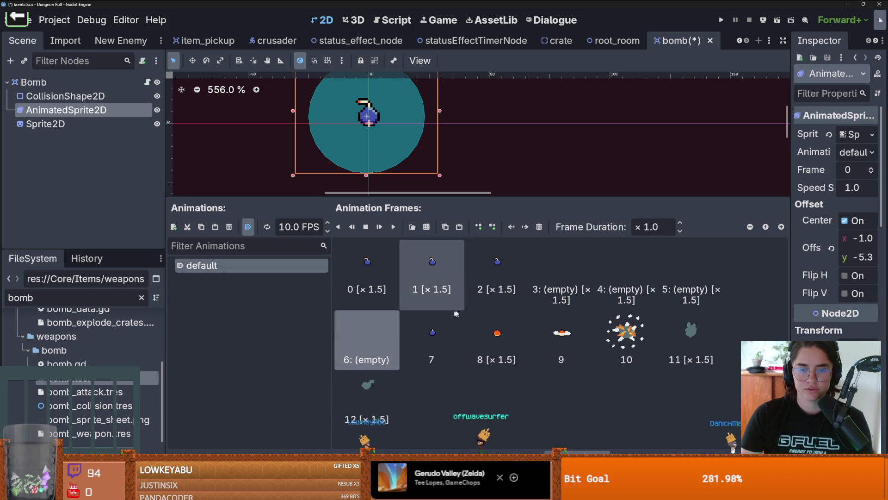
# Step: Delete the original bomb image frames from the animation
pyautogui.click(424, 350)
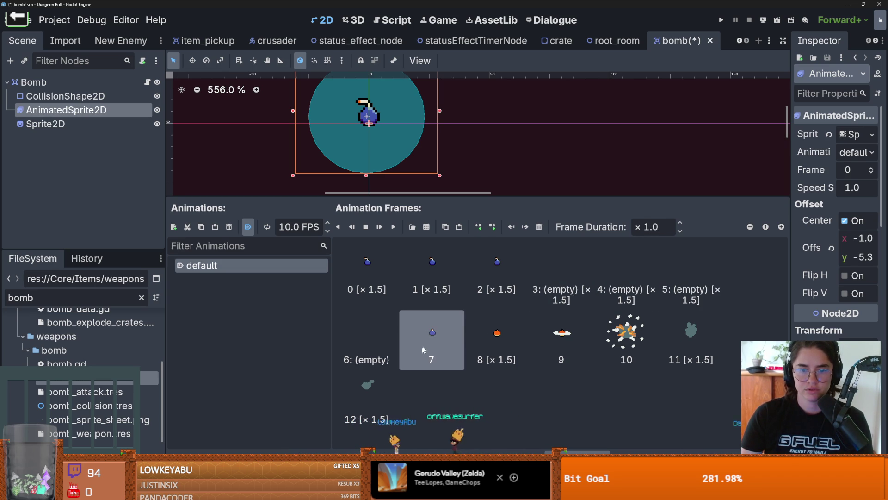
pyautogui.click(547, 228)
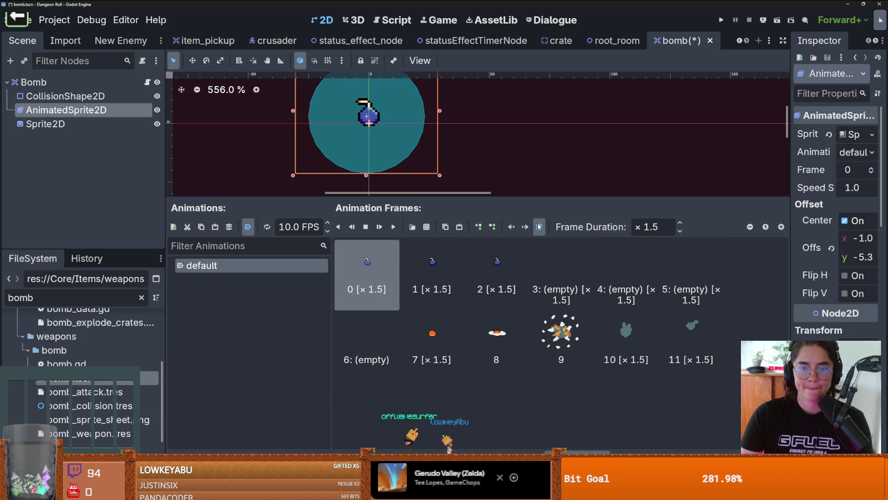
pyautogui.click(539, 226)
pyautogui.click(539, 227)
pyautogui.click(539, 226)
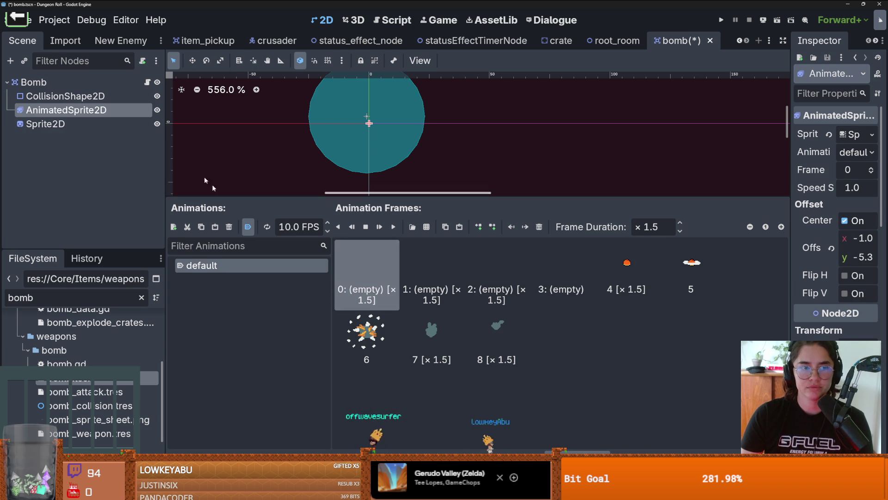
pyautogui.click(85, 123)
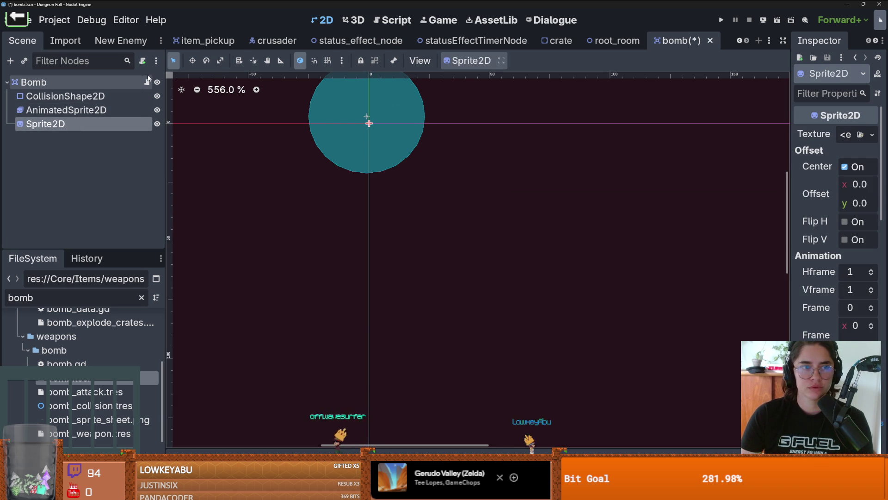
# Step: Add 'sprite_2d.texture = item_data.texture' to _ready in bomb.gd
pyautogui.hotkey('ctrl', 'F3')
pyautogui.hotkey('ctrl', 's')
pyautogui.scroll(-1, 469, 206)
pyautogui.click(643, 230)
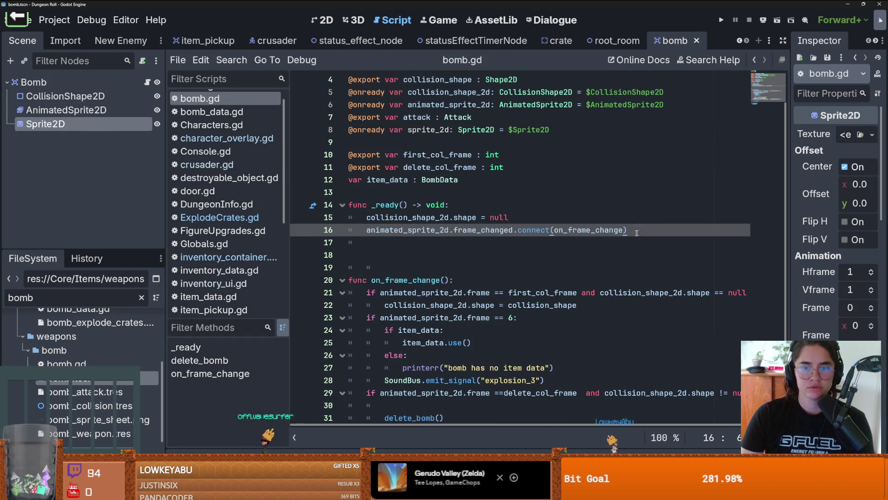
pyautogui.scroll(-1, 481, 250)
pyautogui.press('Return')
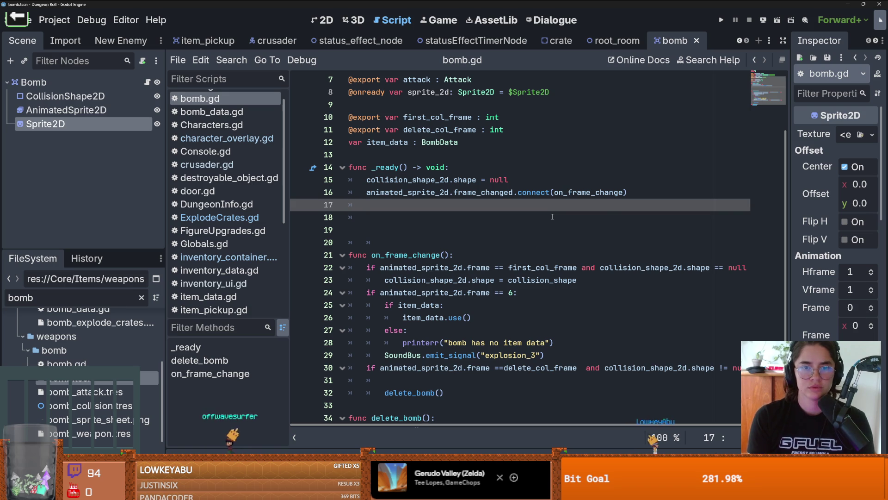
pyautogui.write('sprite_2d.texture = ')
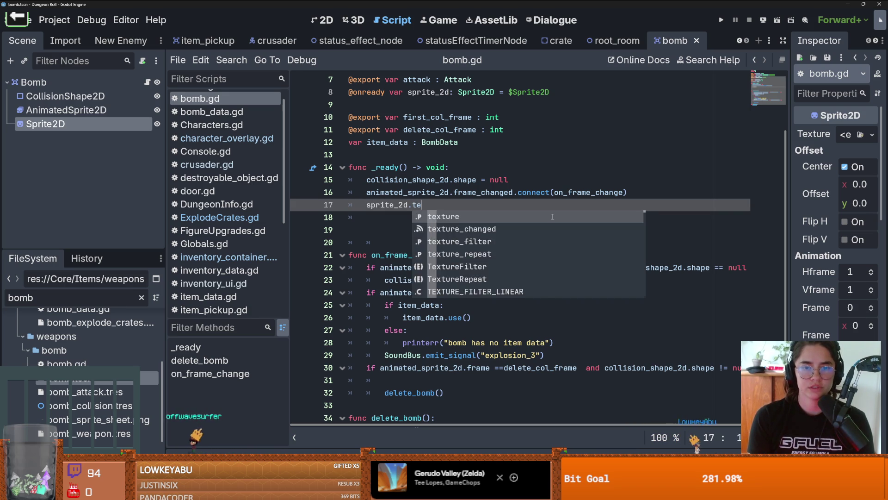
pyautogui.write('item_data.te')
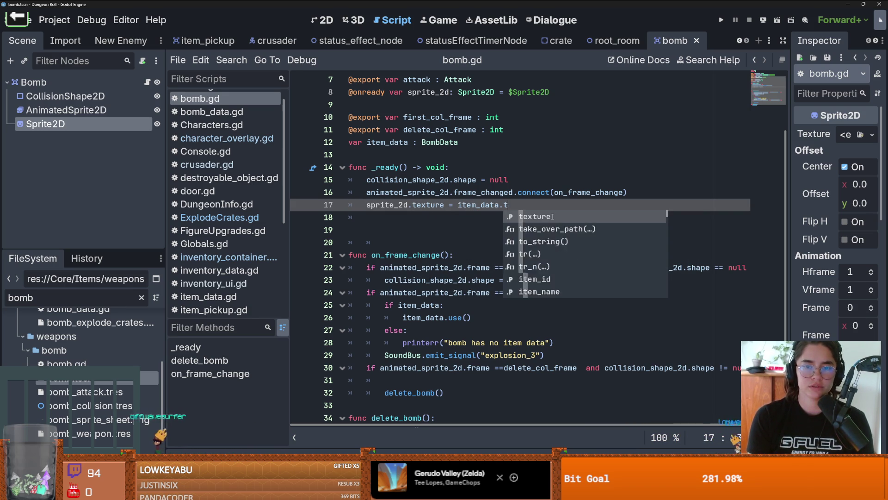
pyautogui.press('Return')
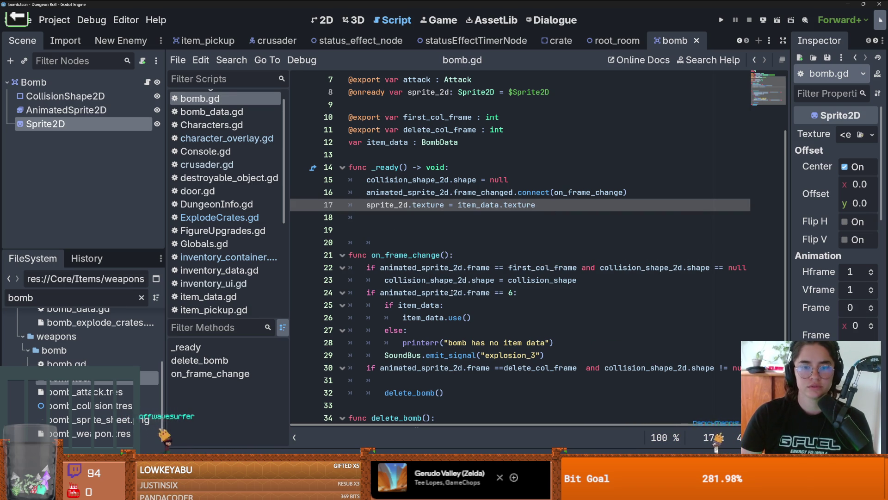
# Step: Add sprite_2d.hide() under the frame 6 check, save, and run the game
pyautogui.scroll(-1, 437, 284)
pyautogui.click(528, 268)
pyautogui.press('Return')
pyautogui.write('sprite_2d')
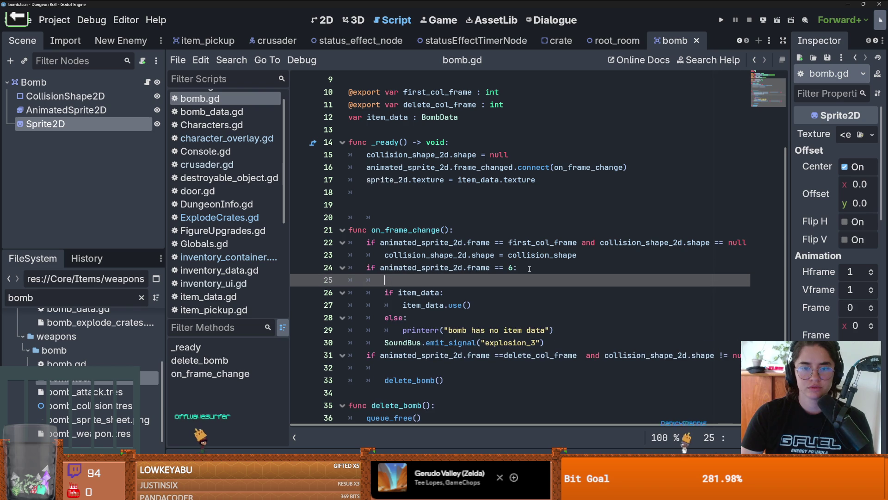
pyautogui.write('.hi')
pyautogui.press('Down')
pyautogui.press('Return')
pyautogui.hotkey('ctrl', 's')
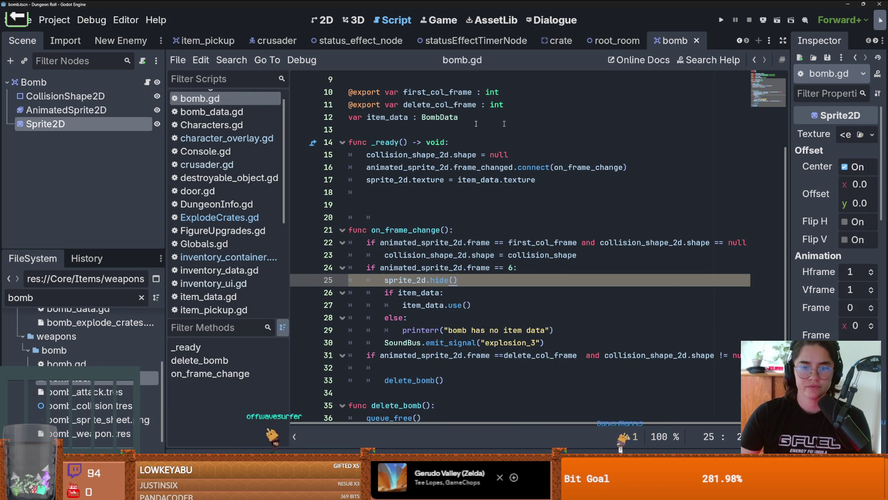
pyautogui.press('F5')
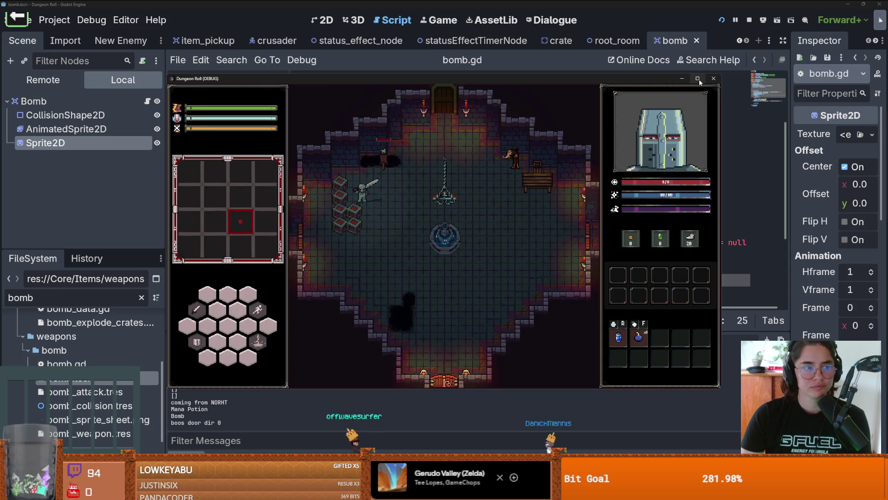
# Step: Maximize the game window, walk the knight around the room, then stop the game
pyautogui.click(698, 79)
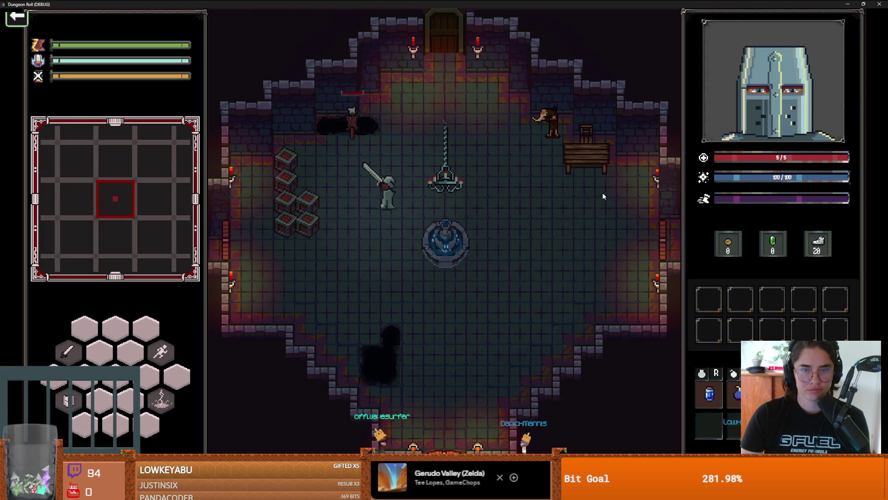
pyautogui.press('s')
pyautogui.press('w')
pyautogui.press('d')
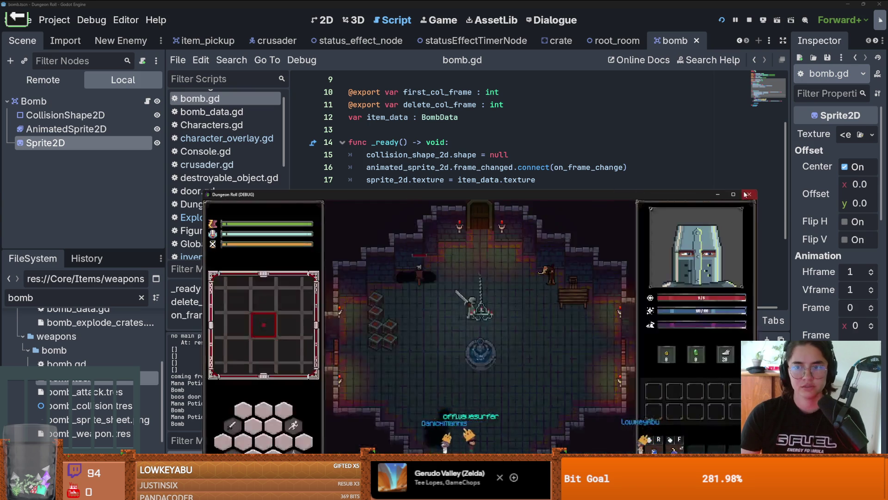
pyautogui.press('F8')
pyautogui.scroll(3, 346, 140)
# Step: Preview frame 4 and give Sprite2D a new AtlasTexture using items.png
pyautogui.click(448, 148)
pyautogui.click(602, 268)
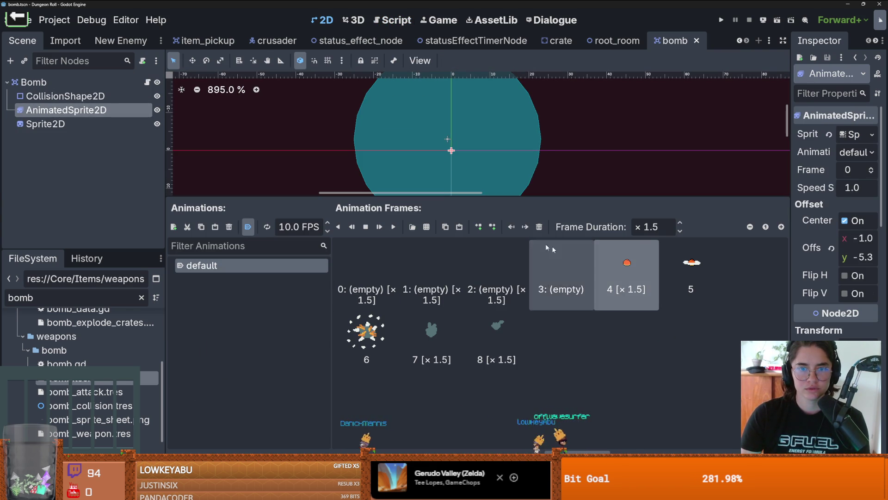
pyautogui.scroll(4, 872, 169)
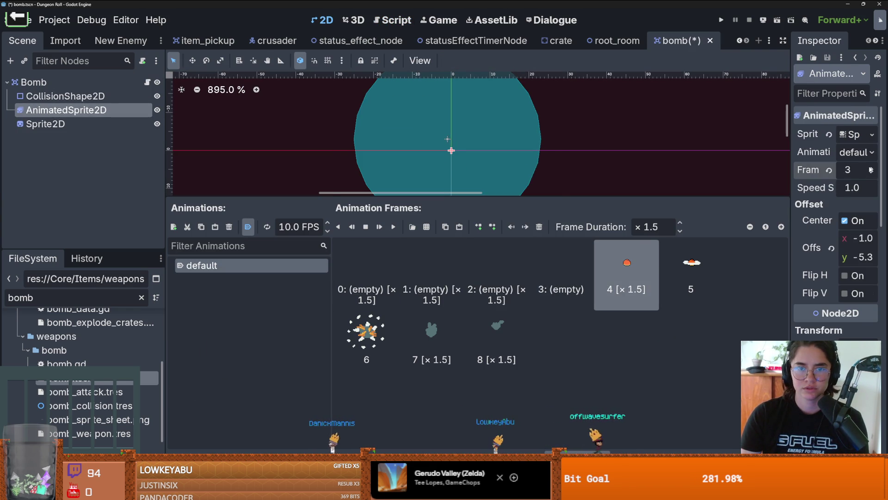
pyautogui.click(50, 124)
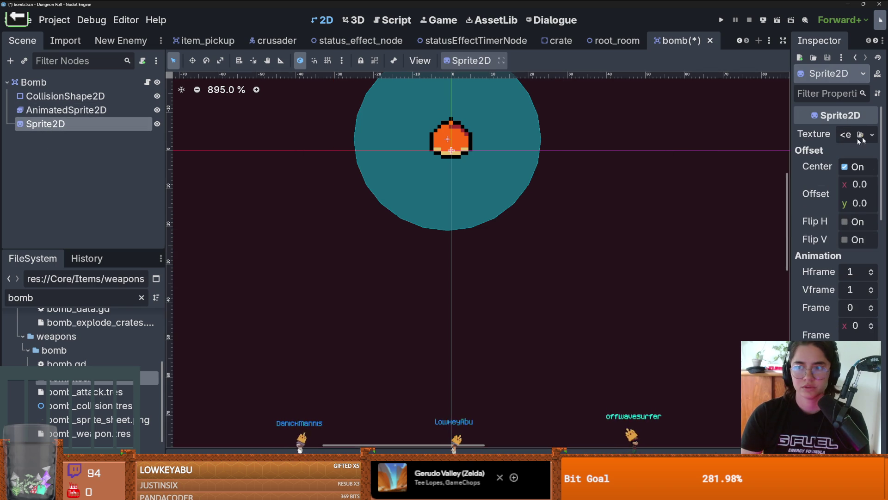
pyautogui.click(872, 135)
pyautogui.click(764, 235)
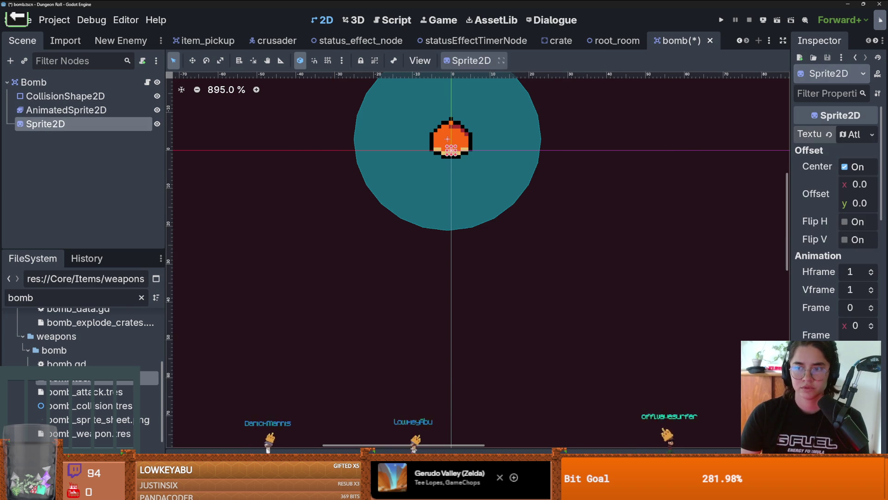
pyautogui.click(854, 134)
pyautogui.click(872, 371)
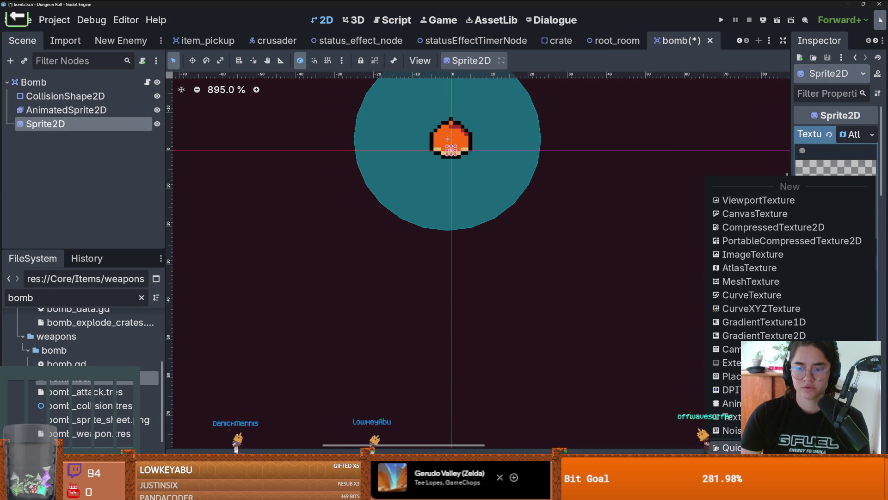
pyautogui.click(732, 448)
pyautogui.write('item')
pyautogui.press('Return')
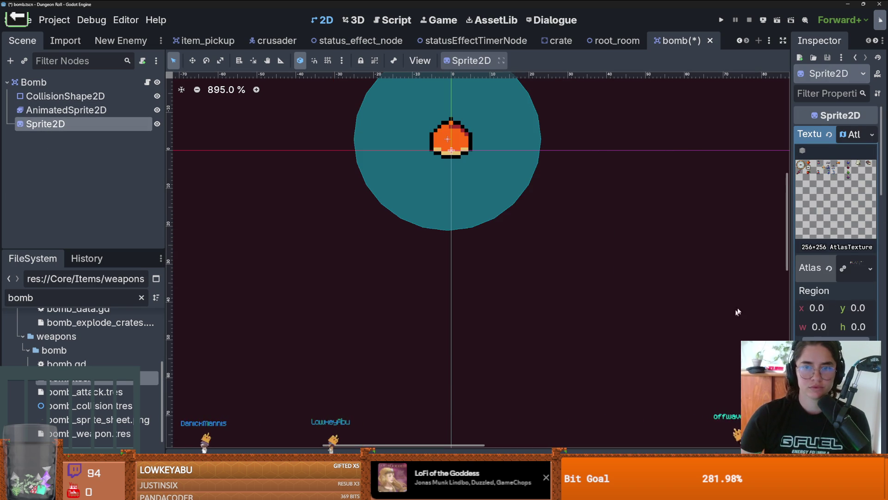
# Step: Mark the 16×16 bomb region, set the offset to 0.46, -2.8, save, and run
pyautogui.click(835, 344)
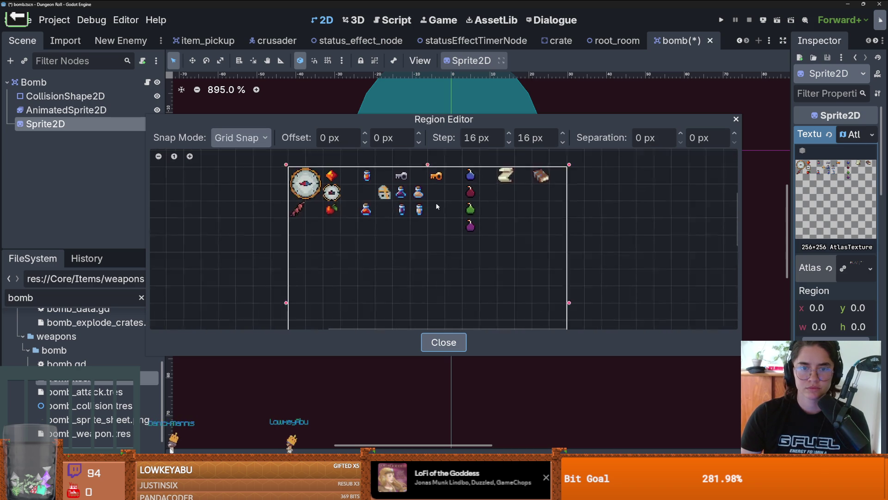
pyautogui.moveTo(489, 177); pyautogui.dragTo(471, 155)
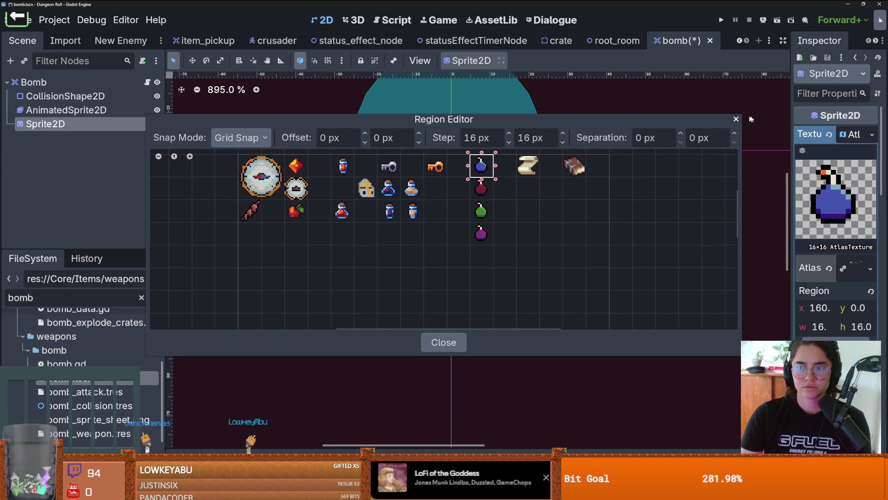
pyautogui.click(736, 119)
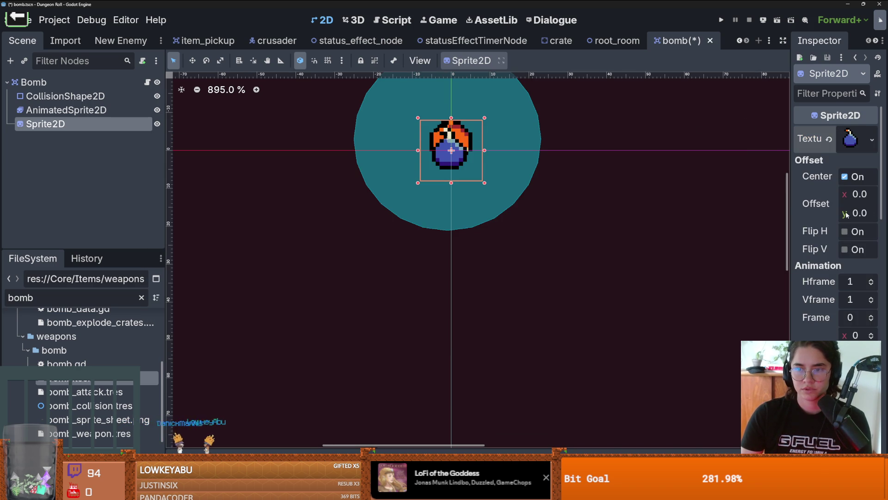
pyautogui.moveTo(846, 214); pyautogui.dragTo(836, 214)
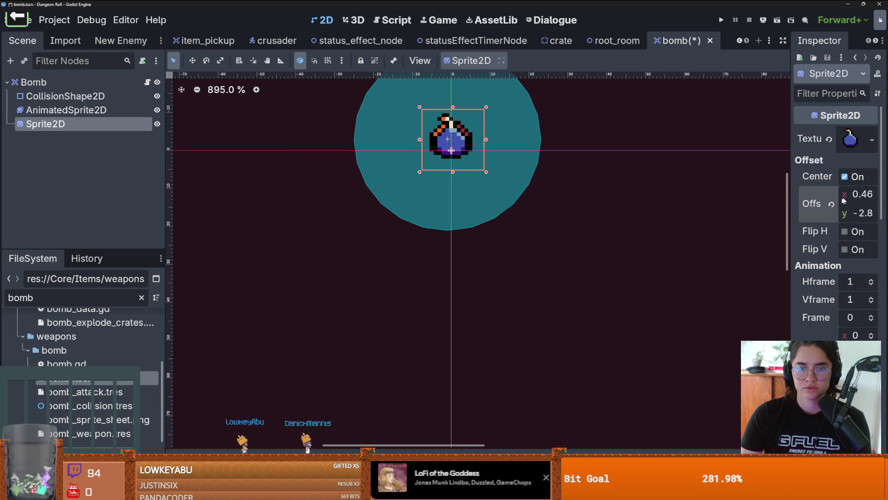
pyautogui.hotkey('ctrl', 's')
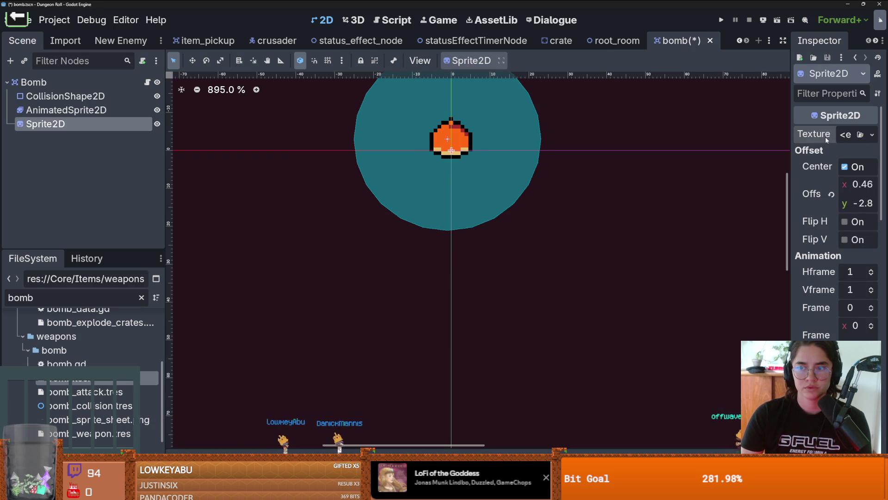
pyautogui.click(722, 20)
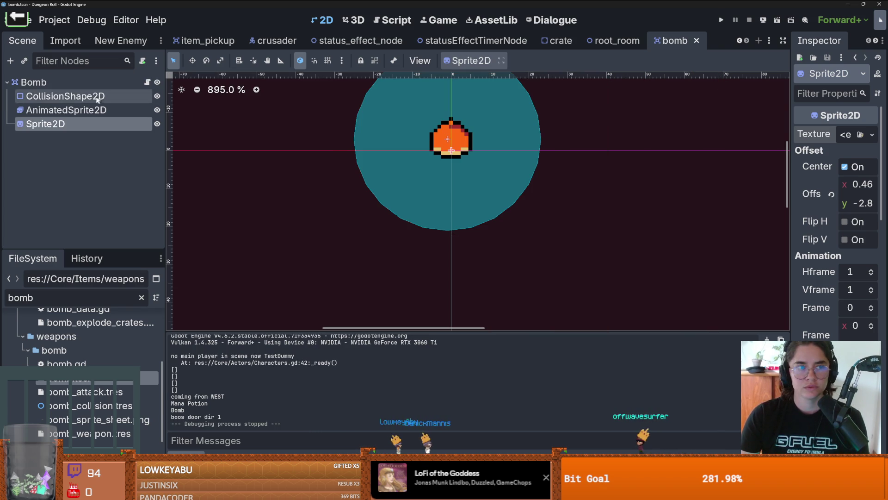
# Step: Reset AnimatedSprite2D to frame 0, walk the knight right in a test run, and close it
pyautogui.click(418, 137)
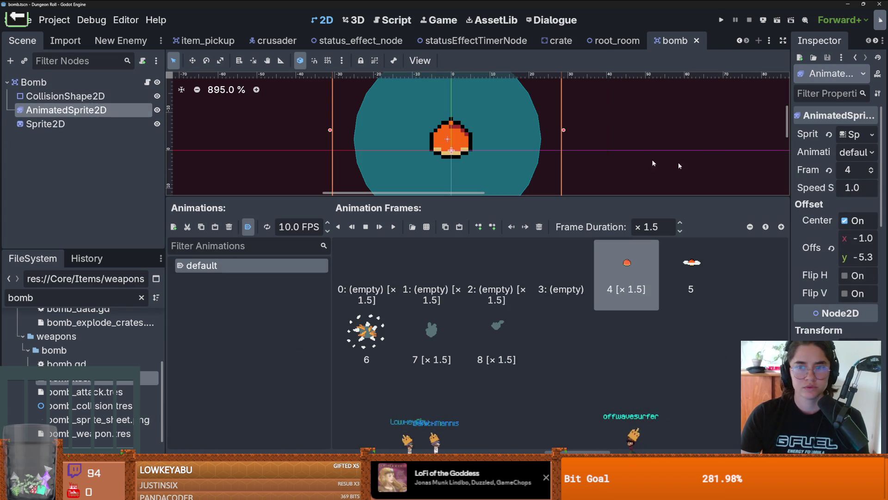
pyautogui.click(721, 21)
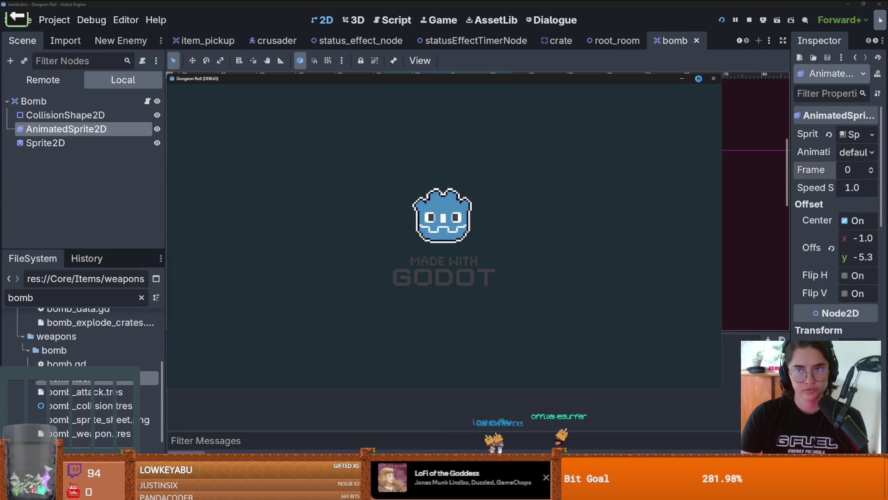
pyautogui.click(699, 78)
pyautogui.press('d')
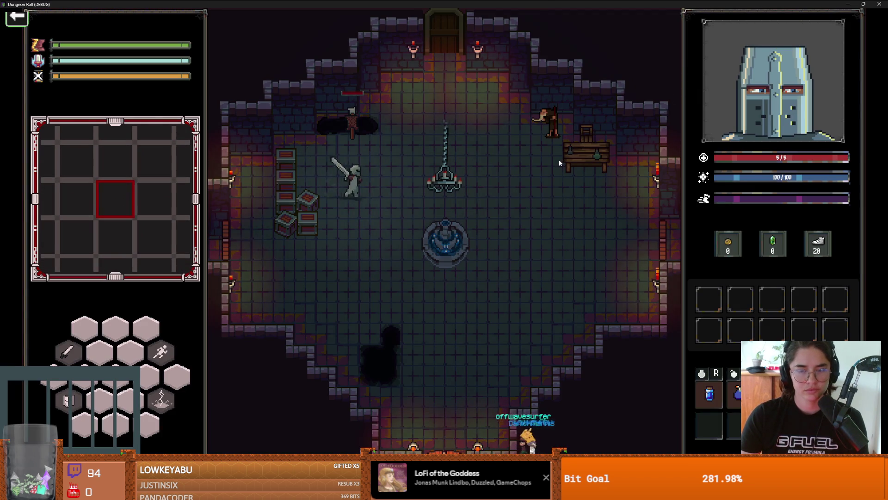
pyautogui.press('d')
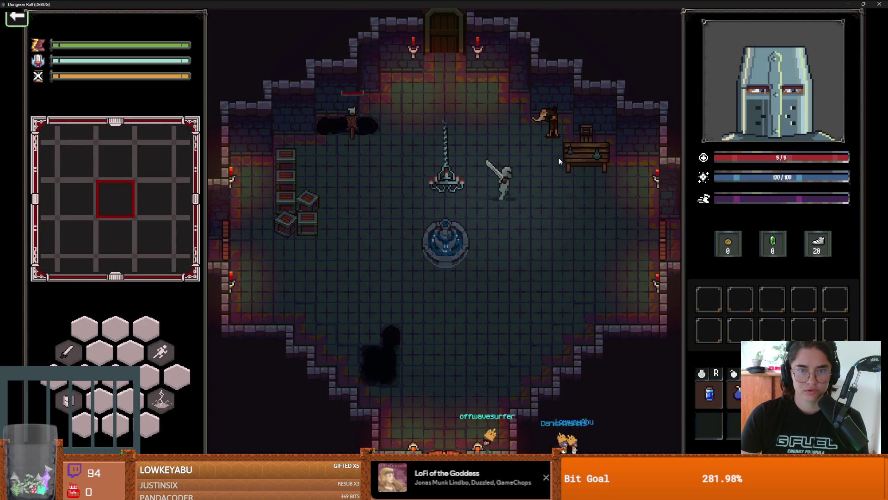
pyautogui.press('super+Down')
pyautogui.click(588, 178)
pyautogui.hotkey('ctrl', 's')
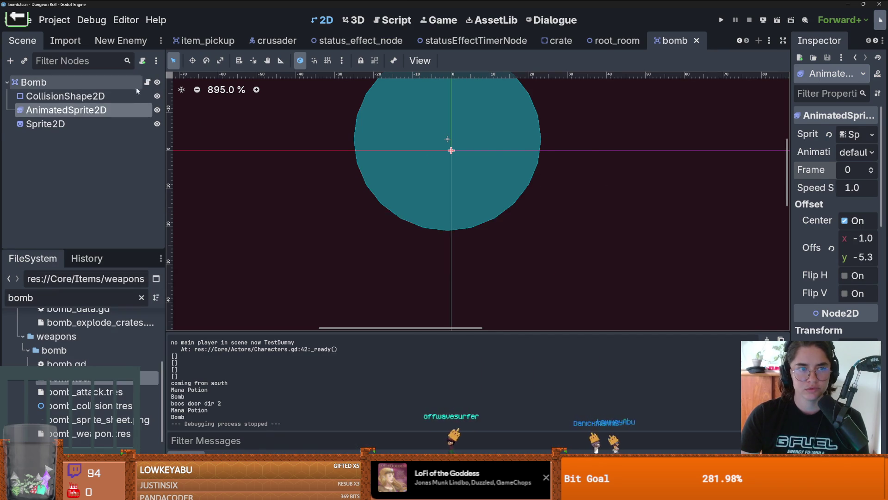
# Step: Delete sprite_2d.hide() from the frame 6 branch of bomb.gd
pyautogui.hotkey('ctrl', 'F3')
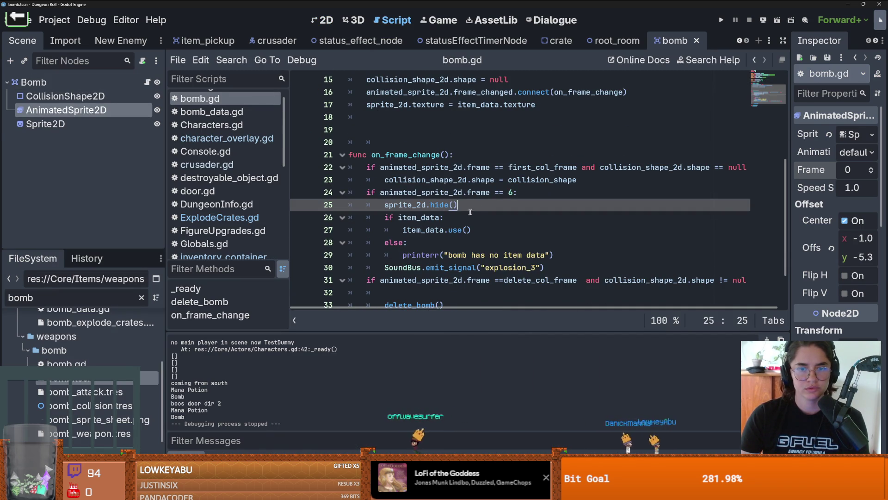
pyautogui.moveTo(478, 208); pyautogui.dragTo(382, 205)
pyautogui.press('BackSpace')
pyautogui.scroll(-1, 451, 213)
pyautogui.click(431, 256)
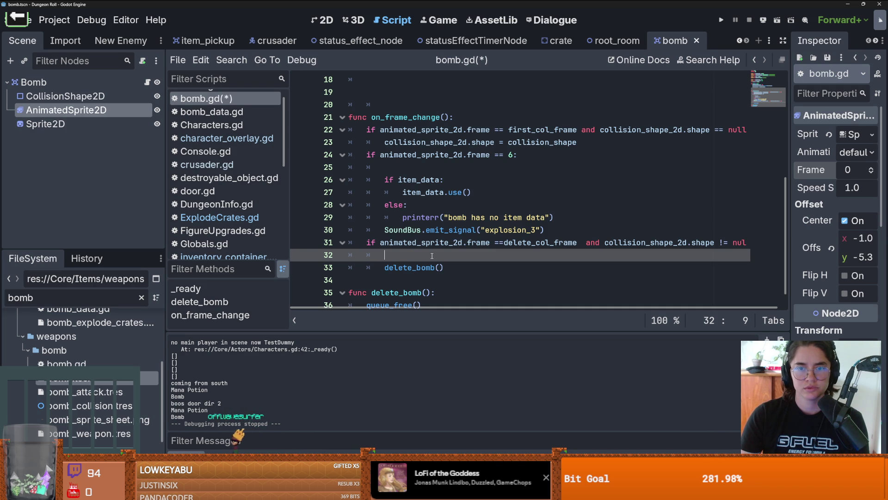
pyautogui.scroll(1, 424, 262)
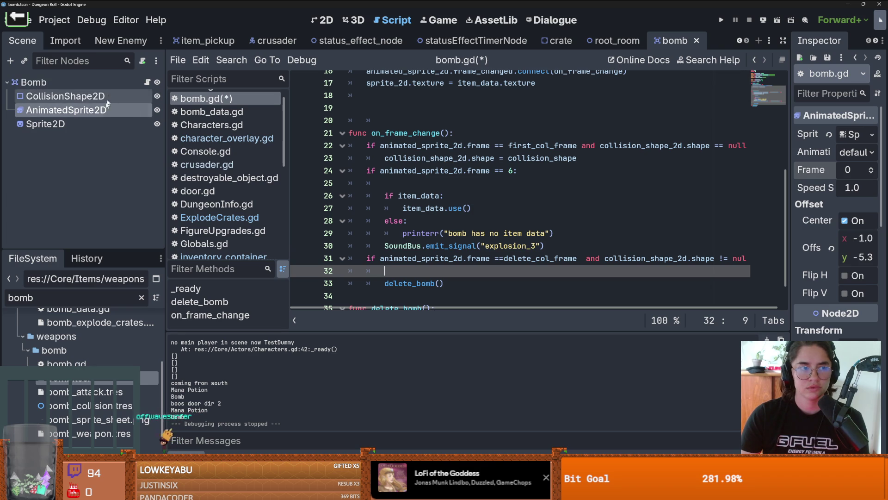
pyautogui.click(70, 96)
pyautogui.click(103, 113)
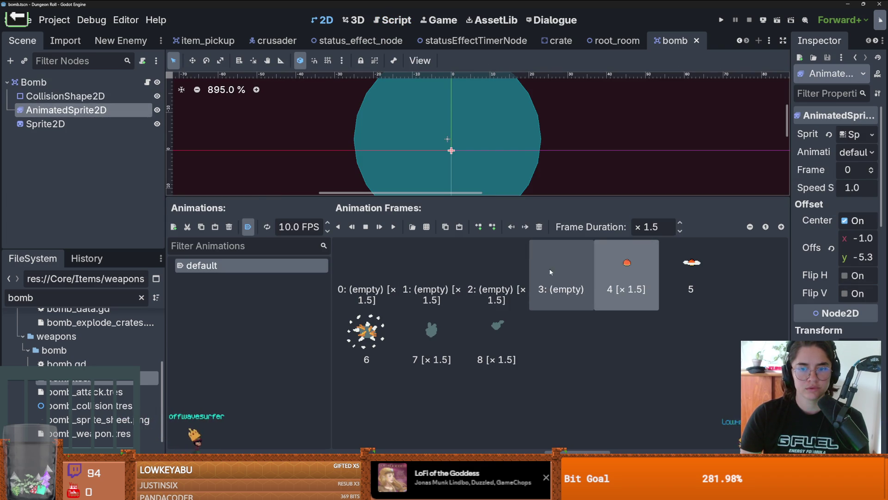
pyautogui.click(147, 82)
pyautogui.scroll(-3, 470, 177)
pyautogui.moveTo(487, 199)
pyautogui.mouseDown()
pyautogui.moveTo(483, 251)
pyautogui.moveTo(526, 266)
pyautogui.mouseUp()
# Step: Add 'if animated_sprite_2d.frame == 4: sprite_2d.hide()' after line 23, then save and run
pyautogui.click(593, 91)
pyautogui.press('Return')
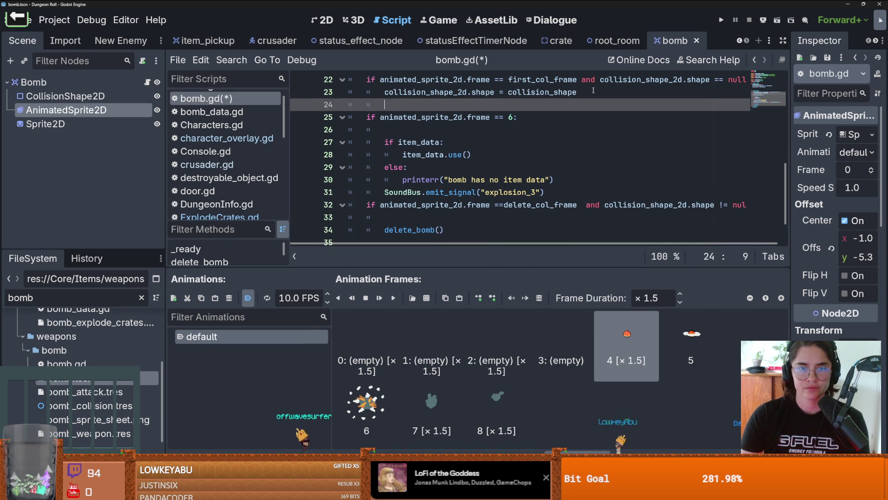
pyautogui.write('if sn')
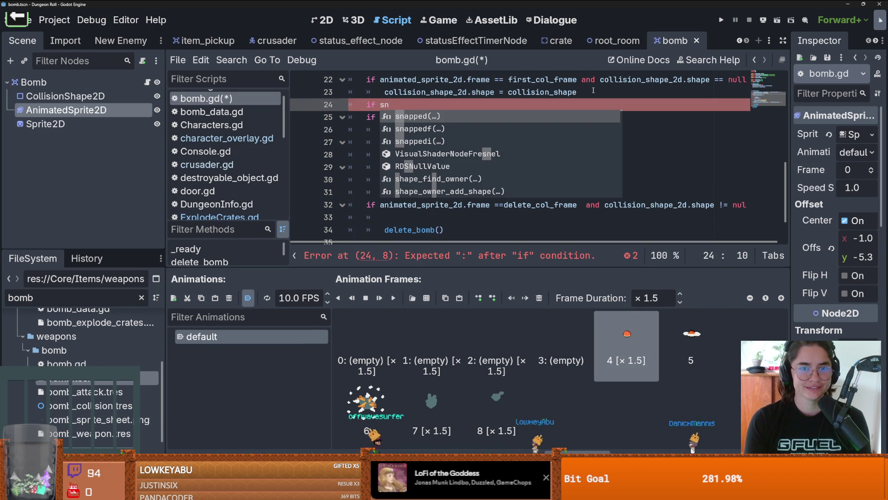
pyautogui.press('BackSpace')
pyautogui.press('BackSpace')
pyautogui.write('an')
pyautogui.press('Return')
pyautogui.write('.')
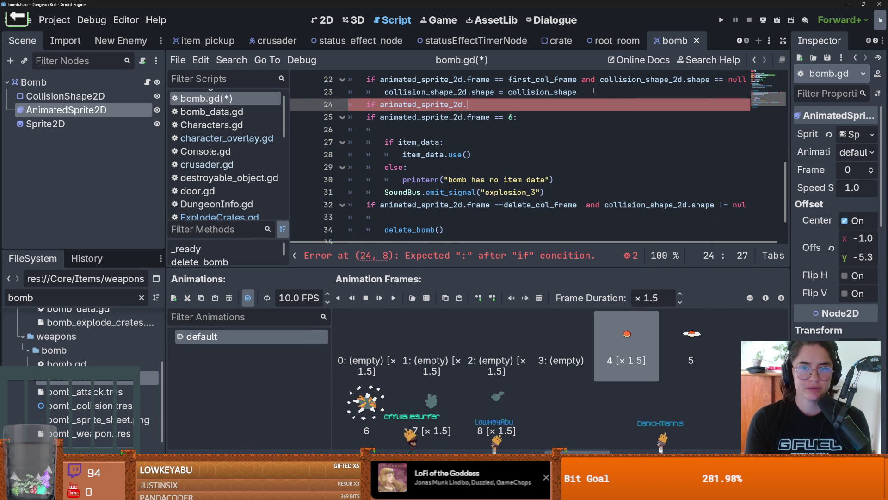
pyautogui.write('frame = = 4: sprite_2d.hide()')
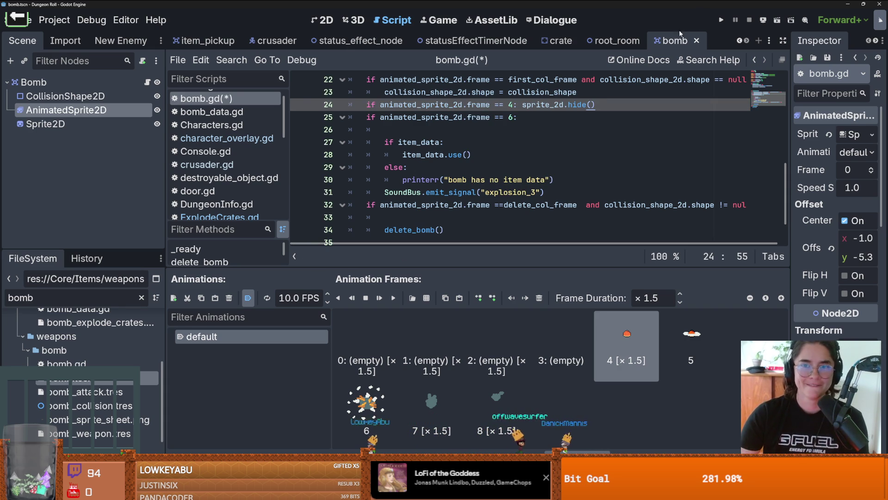
pyautogui.click(720, 20)
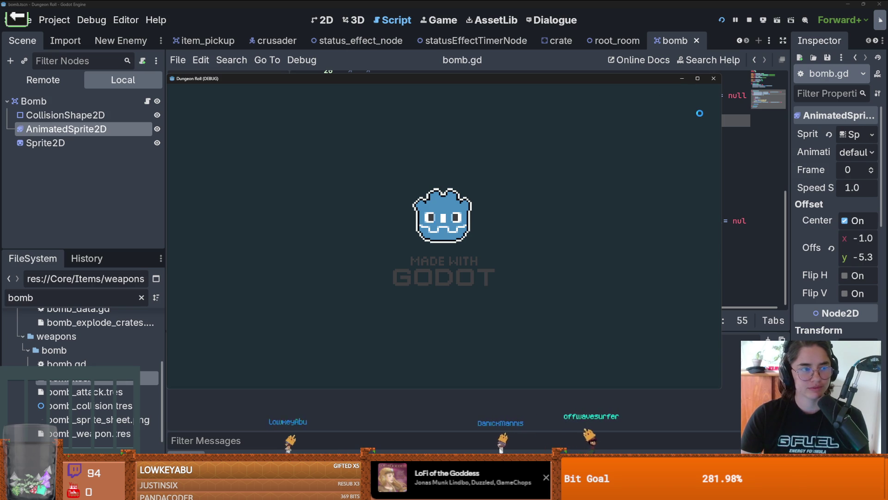
# Step: Walk the knight and spawn an item with the console command 'spawn_item 10 1'
pyautogui.press('d')
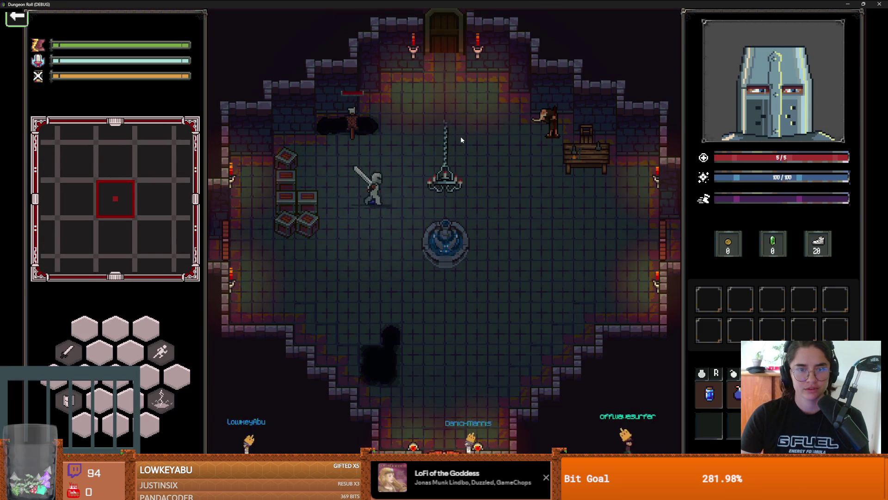
pyautogui.press('a')
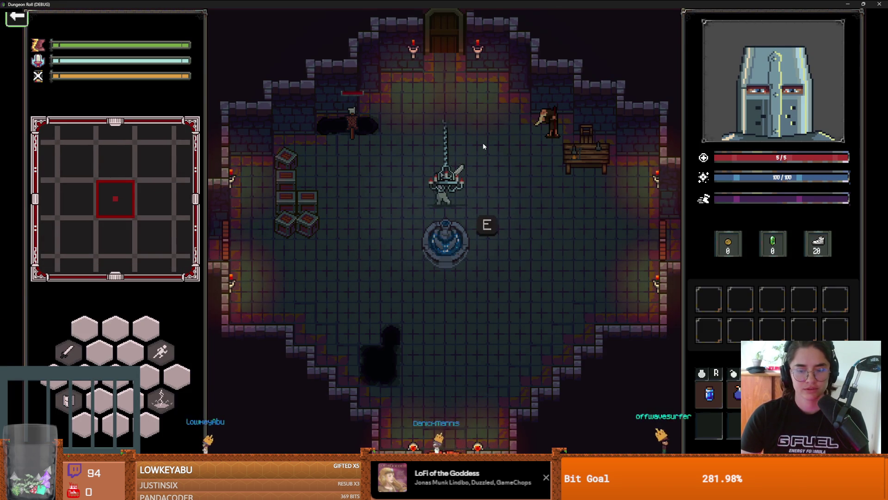
pyautogui.press('`')
pyautogui.write('spawn_item 10 1')
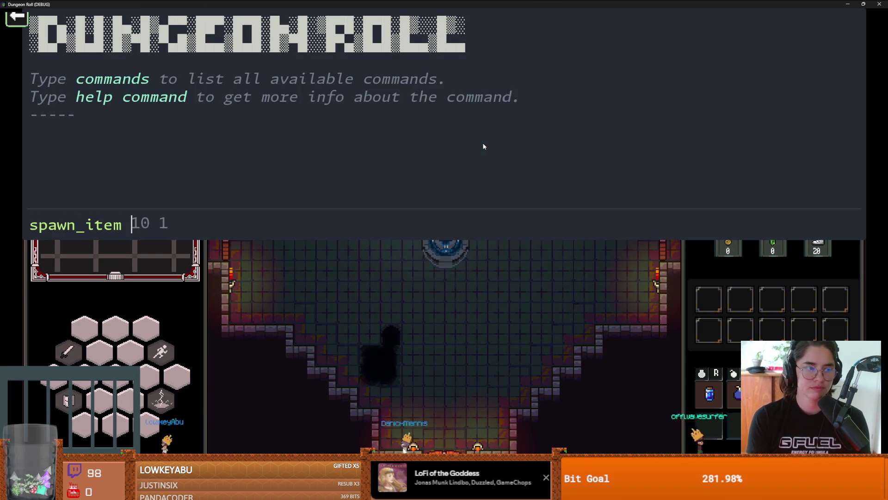
pyautogui.press('Return')
# Step: Pick up the item, blow up the crates, stop the game, and switch to GitHub Desktop
pyautogui.press('a')
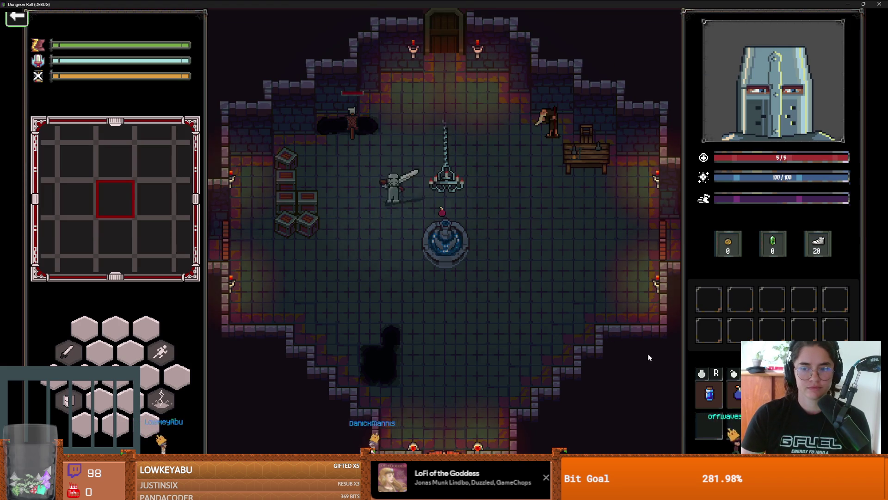
pyautogui.press('a')
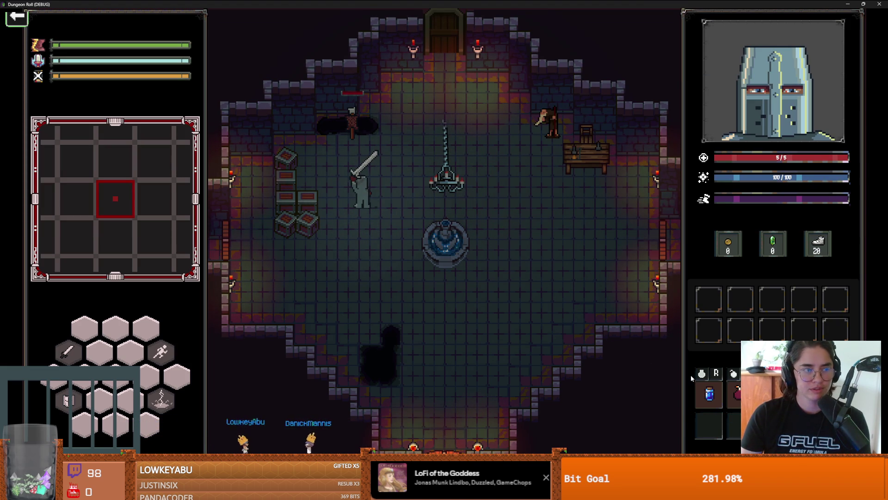
pyautogui.press('d')
pyautogui.press('d')
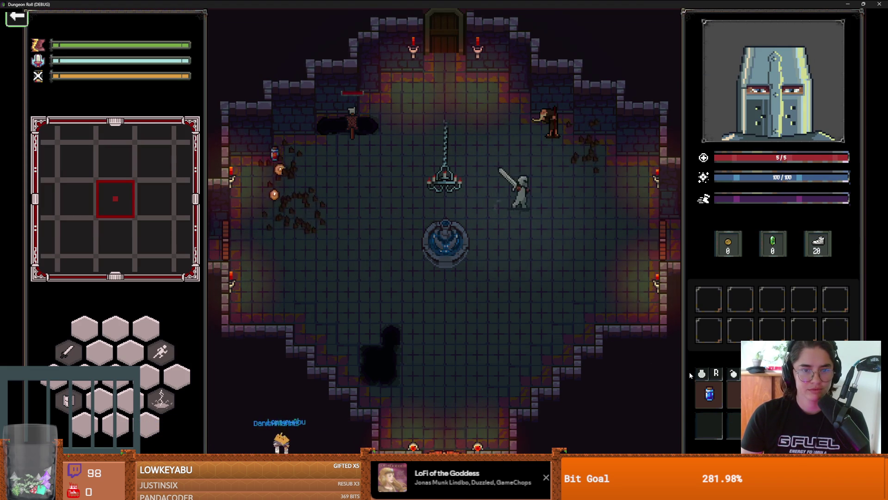
pyautogui.press('a')
pyautogui.press('a')
pyautogui.press('s')
pyautogui.press('d')
pyautogui.press('w')
pyautogui.press('d')
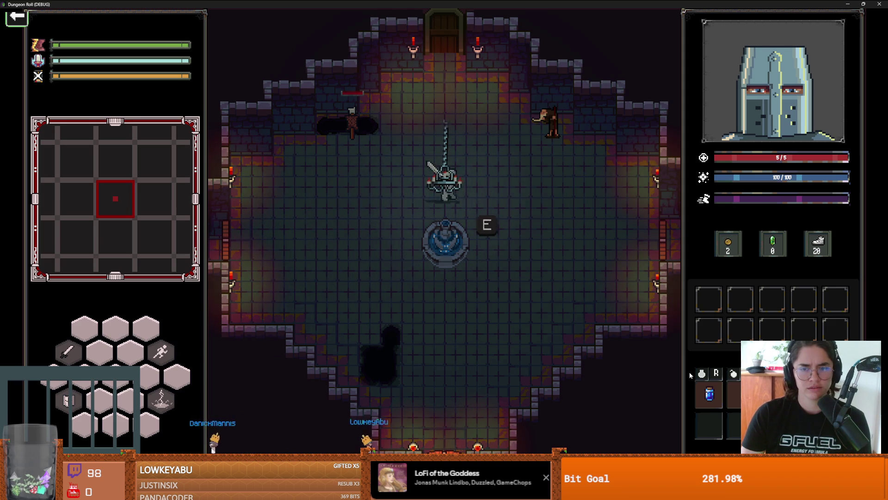
pyautogui.press('a')
pyautogui.hotkey('alt', 'F4')
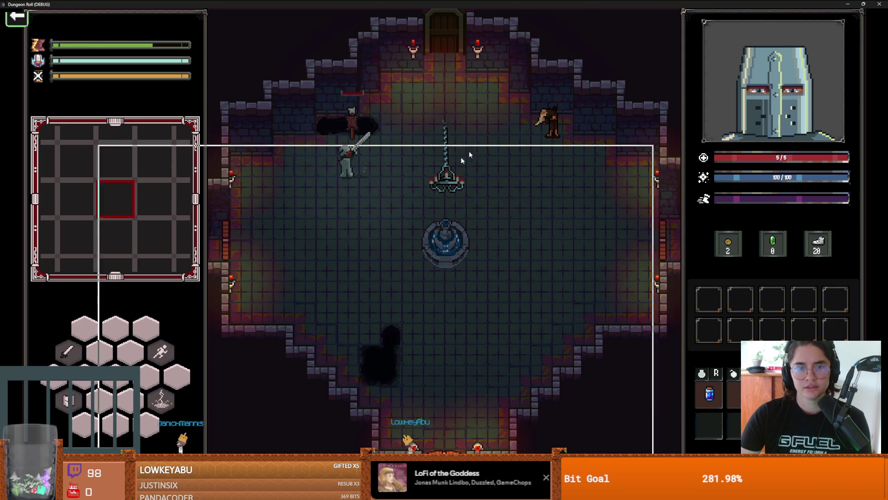
pyautogui.hotkey('ctrl', 's')
pyautogui.press('Down')
pyautogui.press('Down')
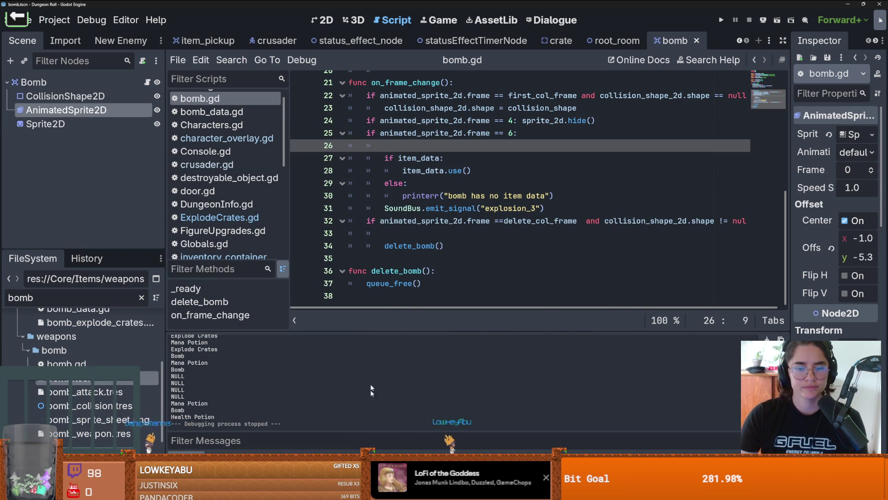
pyautogui.hotkey('alt', 'Tab')
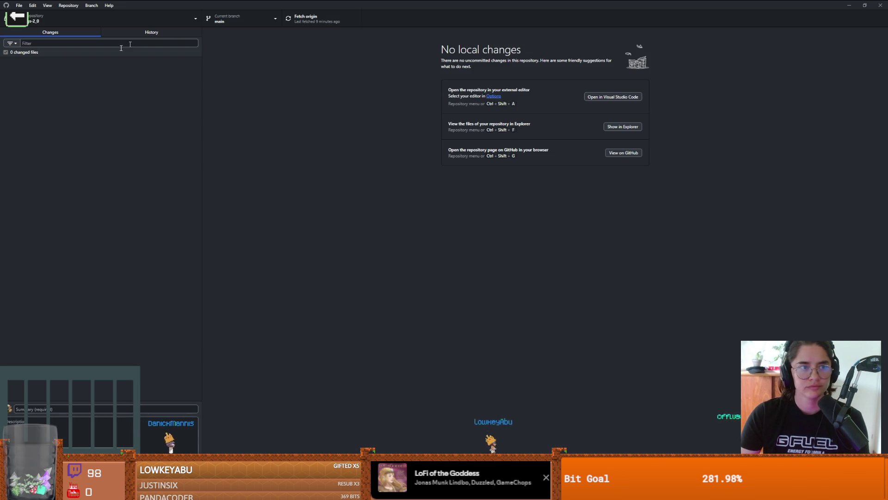
# Step: Commit the 16 changes to dev as 'bomb that explodes crates' and push to origin
pyautogui.click(77, 21)
pyautogui.click(51, 77)
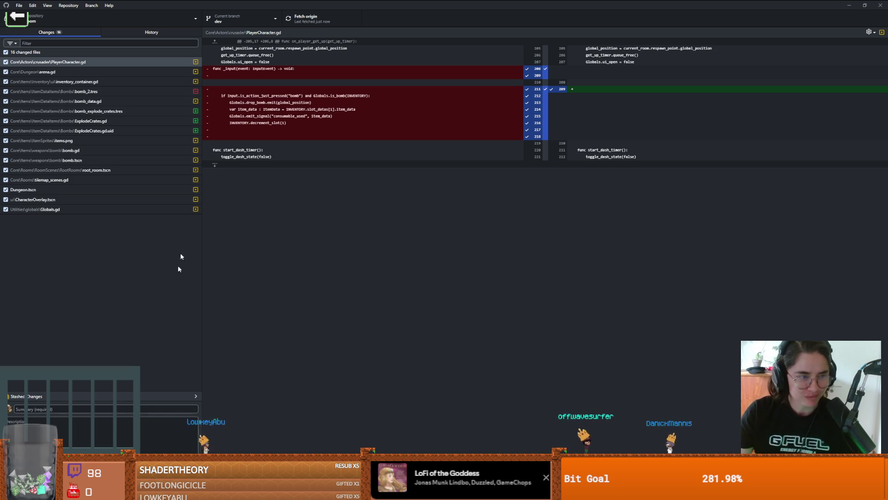
pyautogui.click(233, 322)
pyautogui.write('bomb that explodes crates')
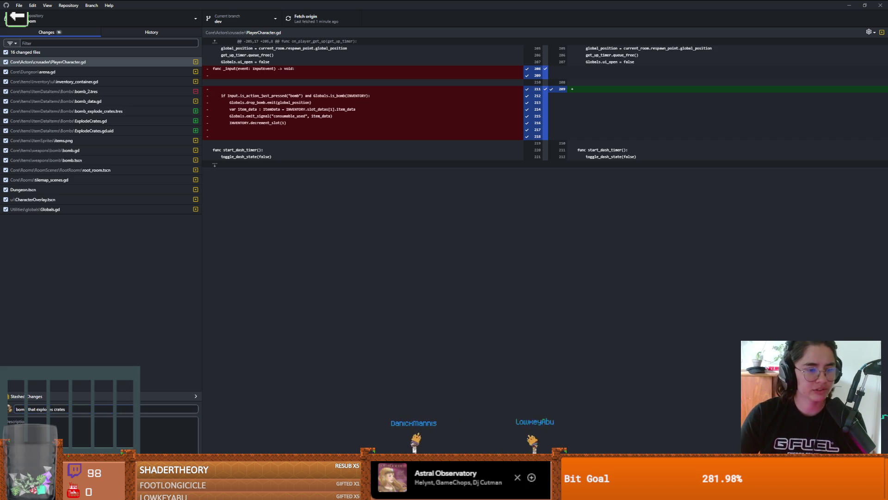
pyautogui.click(190, 253)
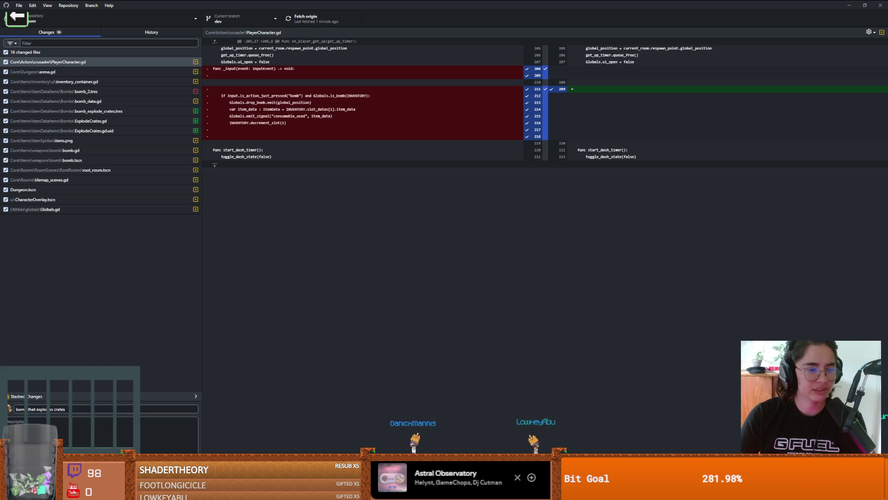
pyautogui.click(169, 449)
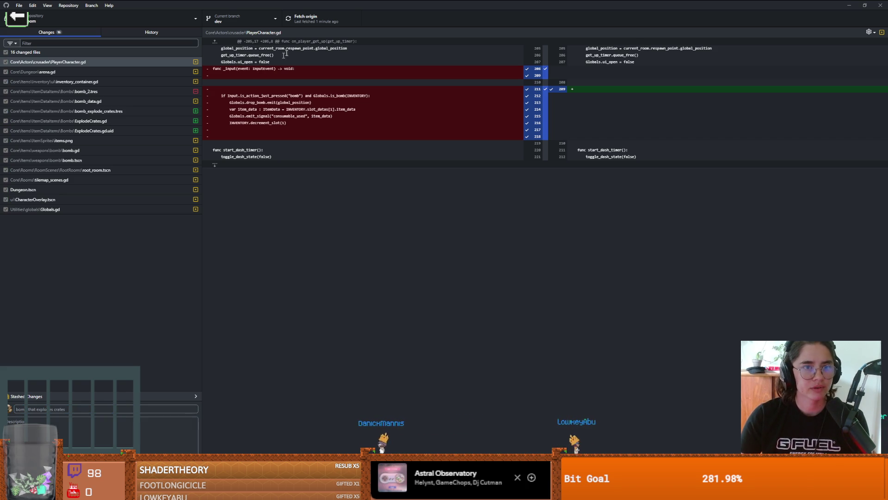
pyautogui.click(308, 20)
pyautogui.hotkey('alt', 'Tab')
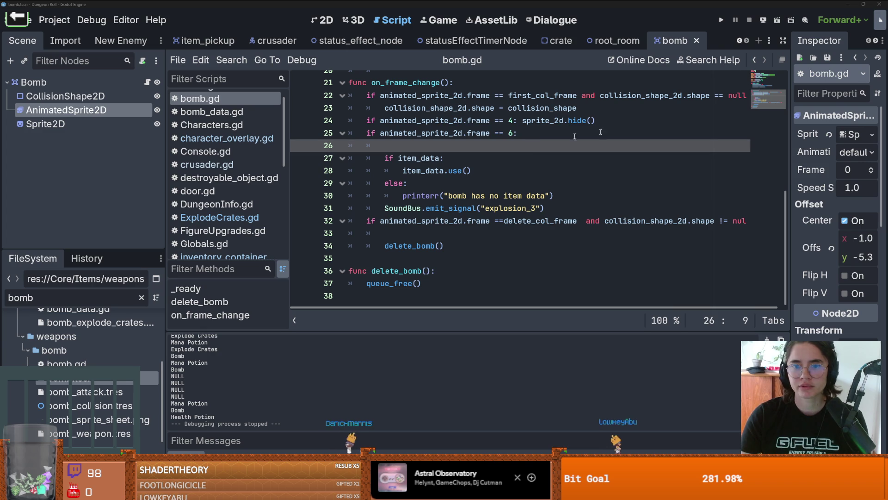
# Step: Delete blank line 26 in bomb.gd, save, test-run the game, and stop it
pyautogui.click(421, 148)
pyautogui.press('BackSpace')
pyautogui.press('BackSpace')
pyautogui.hotkey('ctrl', 's')
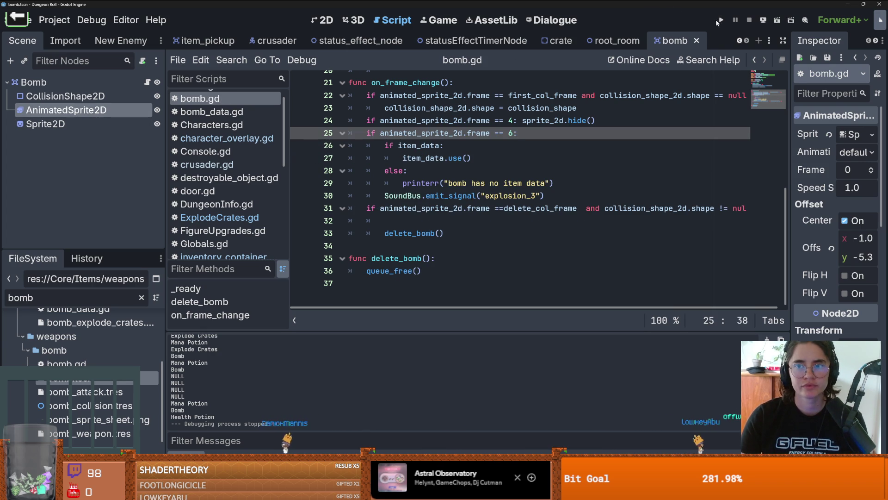
pyautogui.click(718, 20)
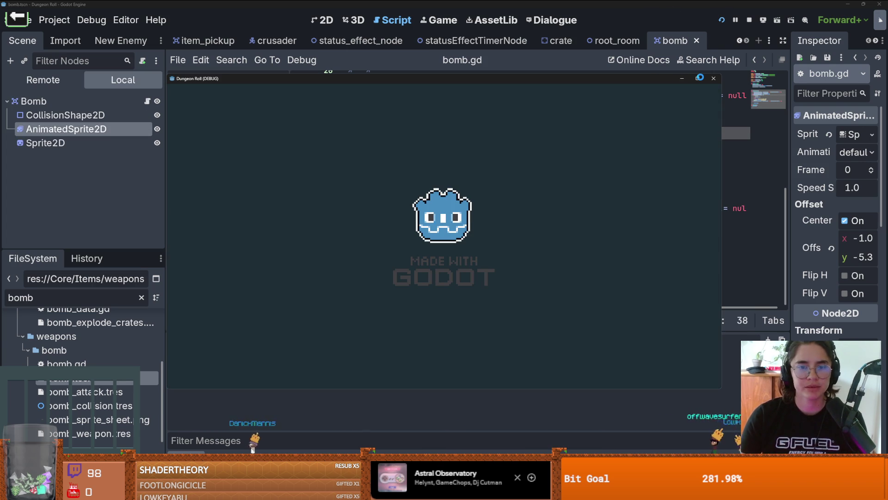
pyautogui.click(701, 77)
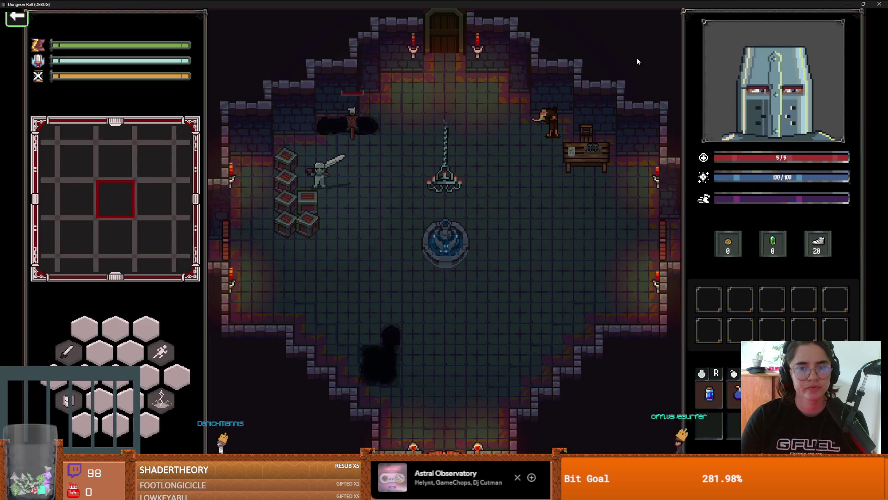
pyautogui.moveTo(637, 4); pyautogui.dragTo(677, 181)
pyautogui.press('F8')
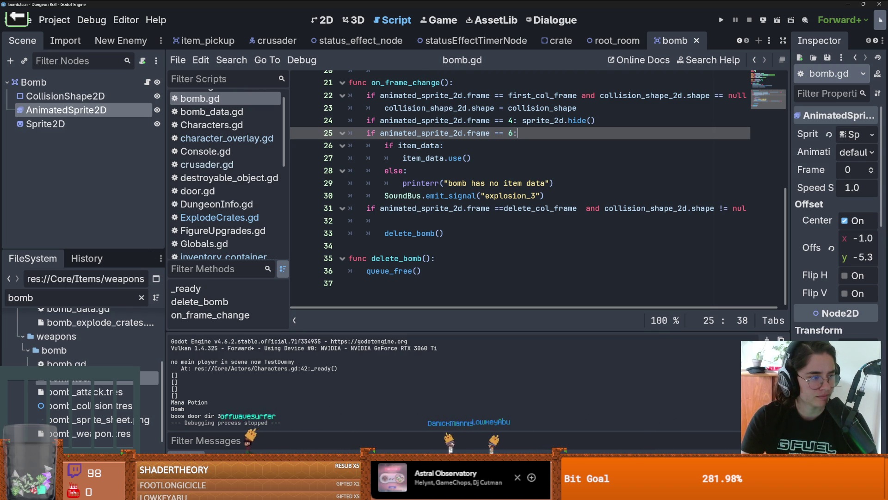
# Step: Delete blank line 32 and the extra blank lines 18–19 in bomb.gd, then save it
pyautogui.click(419, 220)
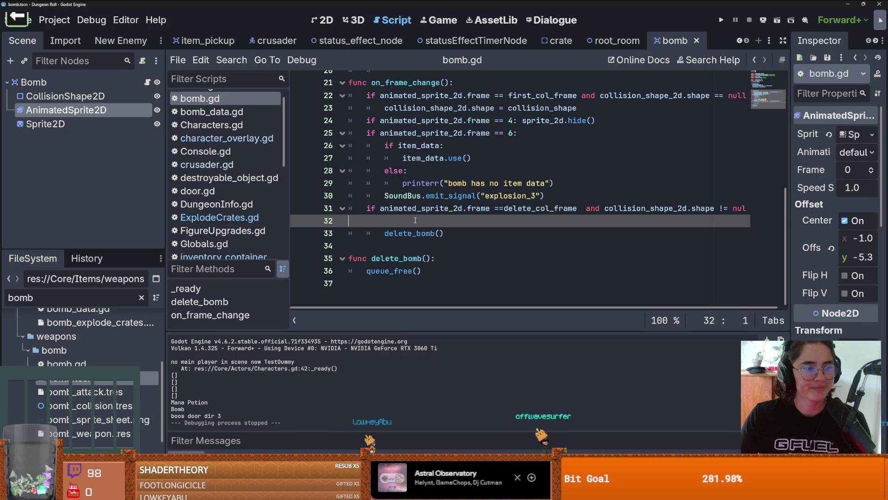
pyautogui.press('BackSpace')
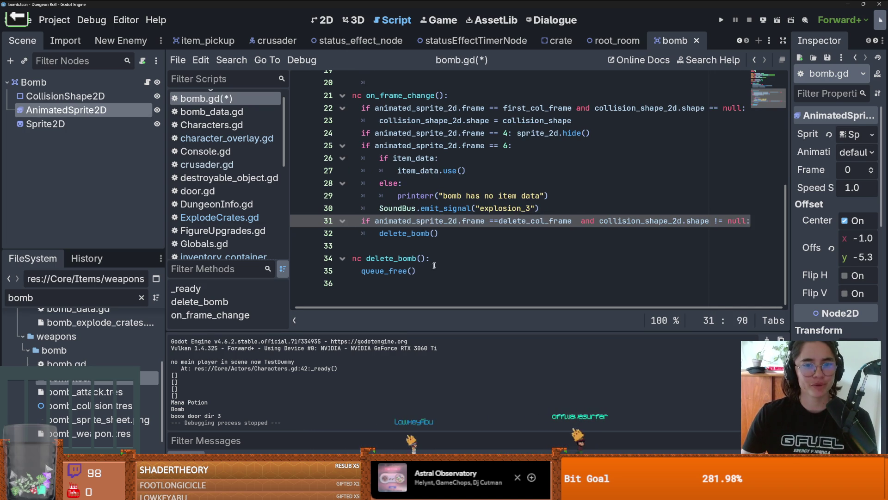
pyautogui.scroll(5, 418, 195)
pyautogui.click(430, 246)
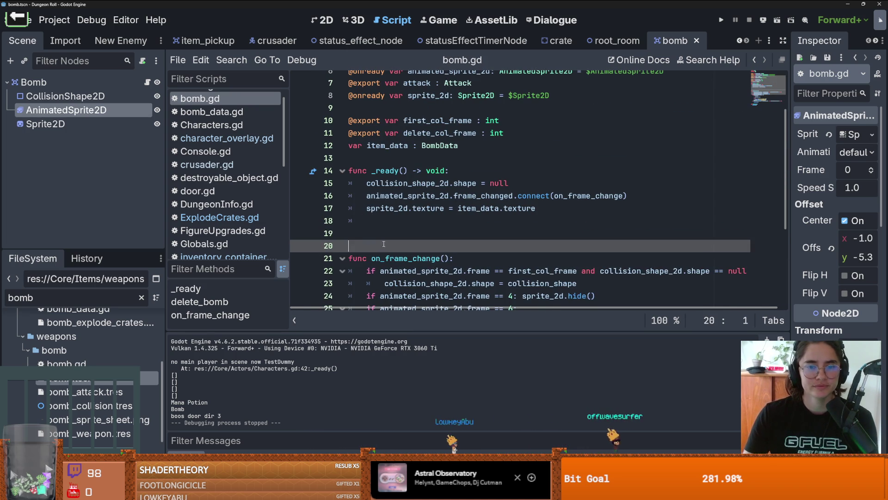
pyautogui.press('BackSpace')
pyautogui.press('BackSpace')
pyautogui.hotkey('ctrl', 's')
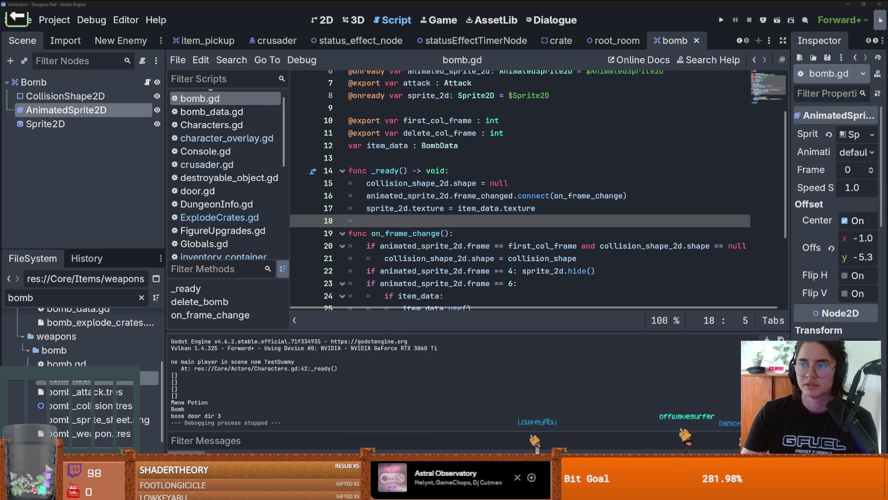
pyautogui.click(422, 171)
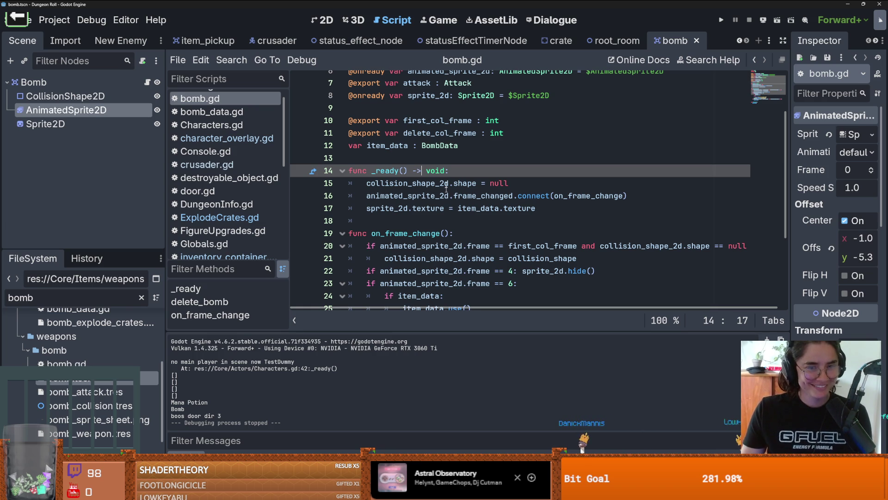
pyautogui.hotkey('ctrl', 's')
# Step: Bring up the crusader scene in the 2D view and save
pyautogui.click(278, 44)
pyautogui.click(326, 20)
pyautogui.scroll(1, 417, 229)
pyautogui.hotkey('ctrl', 's')
# Step: Select the lightning sprite on the canvas, toggle its visibility off and on, then deselect it
pyautogui.click(483, 259)
pyautogui.click(484, 259)
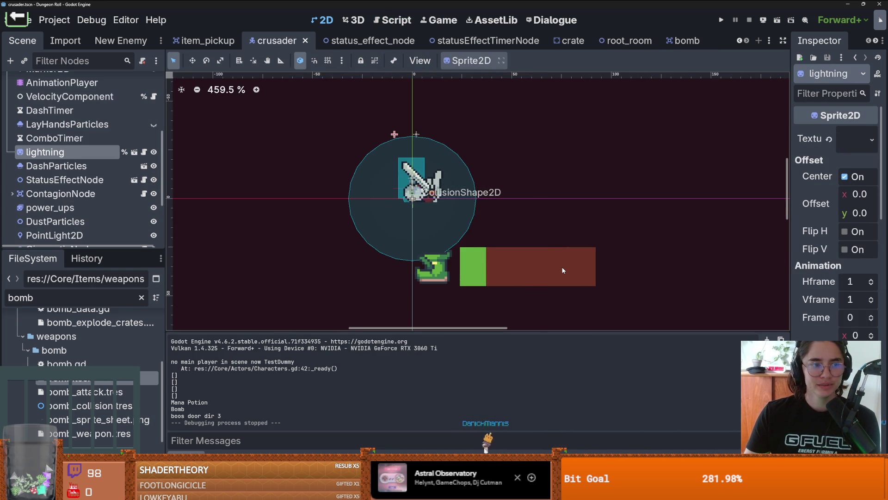
pyautogui.scroll(-4, 484, 259)
pyautogui.click(154, 153)
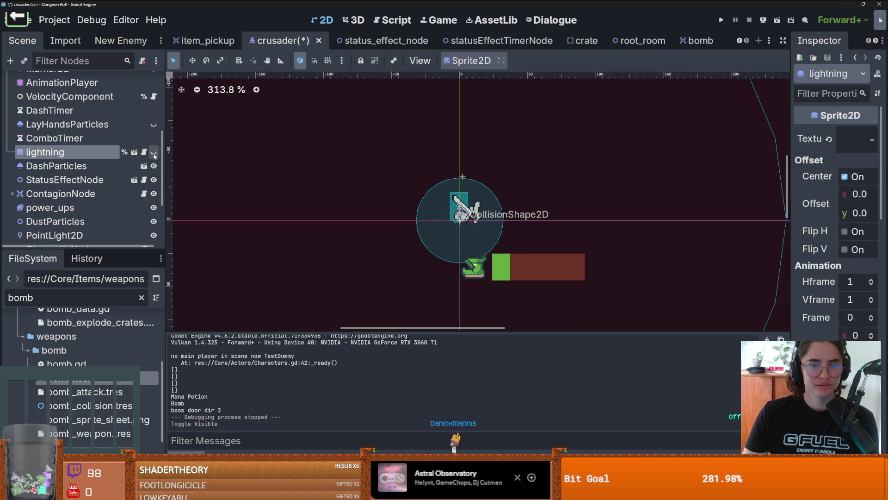
pyautogui.click(154, 152)
pyautogui.scroll(-3, 118, 182)
pyautogui.scroll(4, 127, 184)
pyautogui.scroll(5, 138, 148)
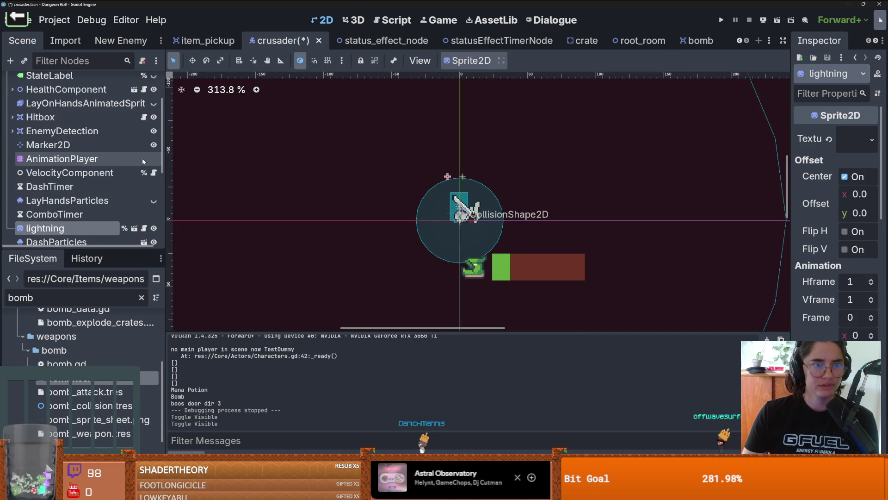
pyautogui.scroll(-6, 148, 158)
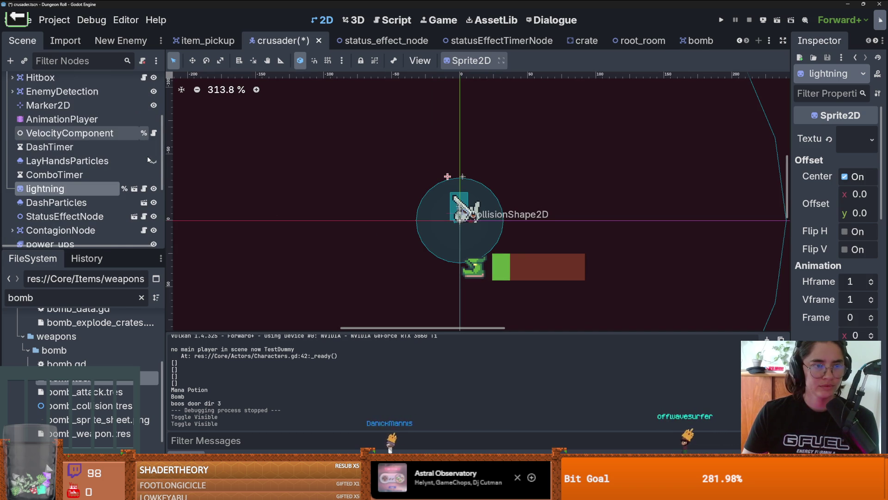
pyautogui.scroll(-1, 500, 262)
pyautogui.scroll(-7, 500, 262)
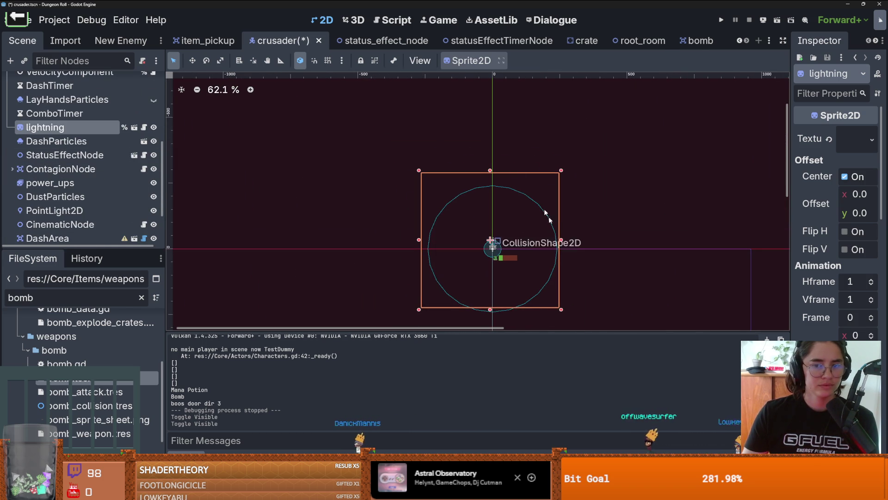
pyautogui.click(552, 245)
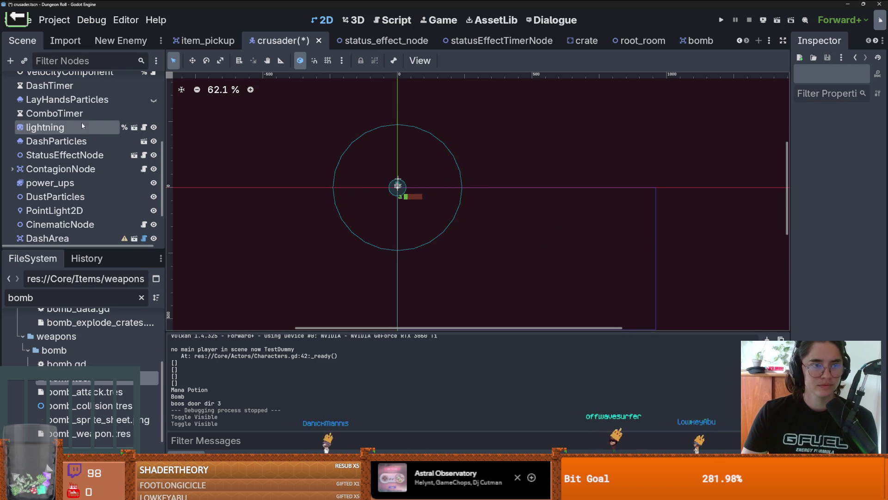
pyautogui.scroll(-3, 76, 164)
pyautogui.scroll(5, 21, 165)
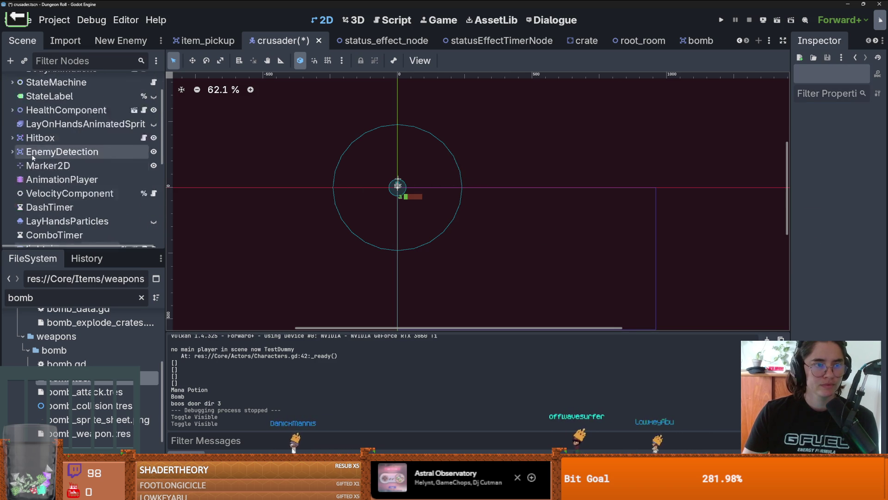
# Step: Expand HealthComponent > CanvasLayer, select HBoxContainer2 and open its player_overlay.gd script
pyautogui.click(13, 131)
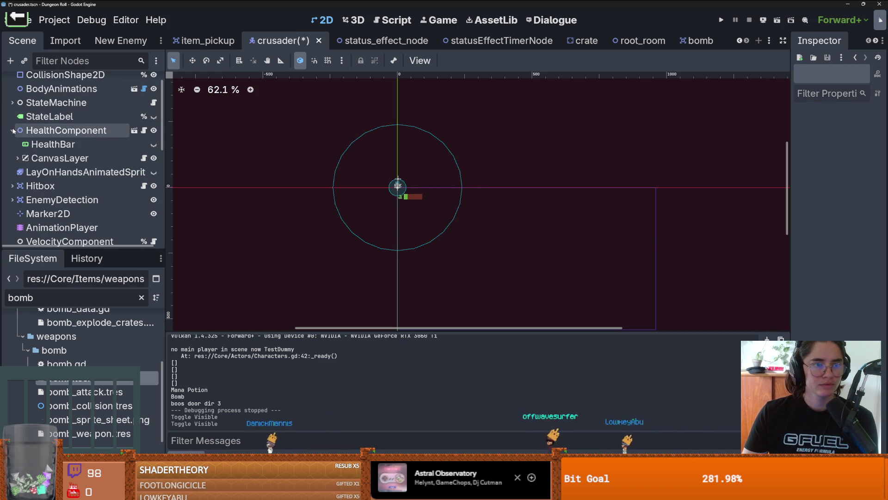
pyautogui.click(18, 158)
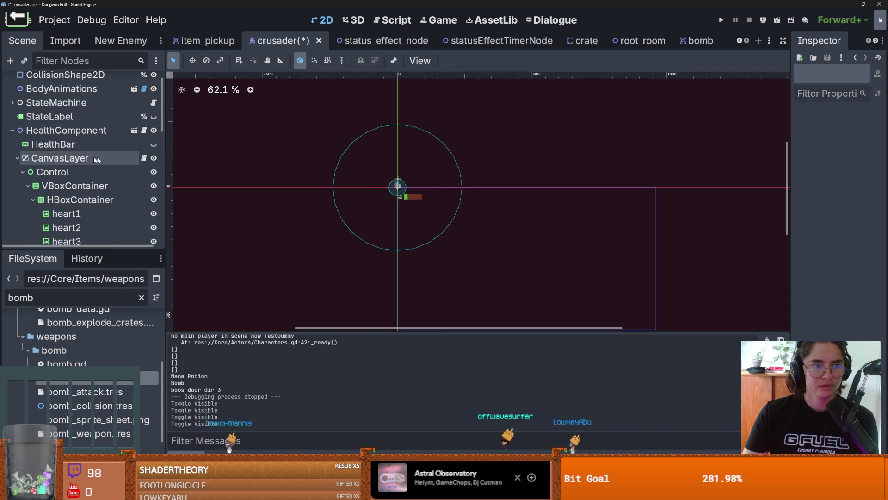
pyautogui.click(67, 174)
pyautogui.scroll(-3, 69, 181)
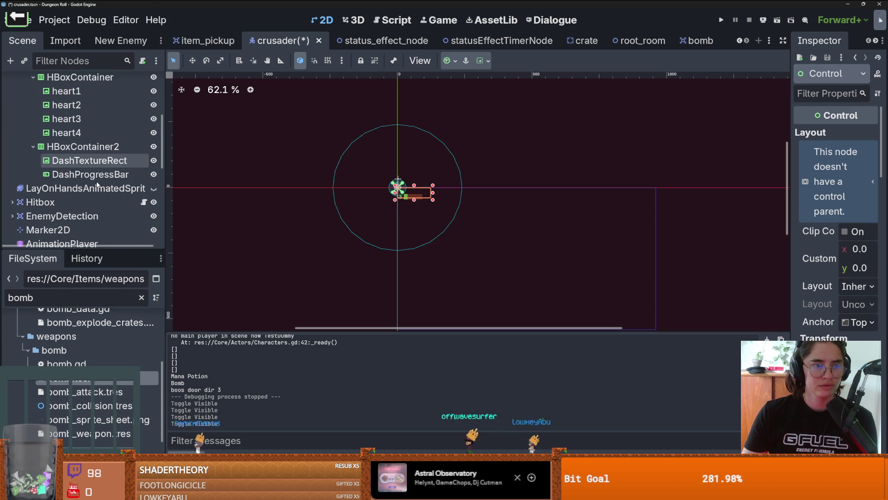
pyautogui.click(91, 146)
pyautogui.scroll(4, 83, 138)
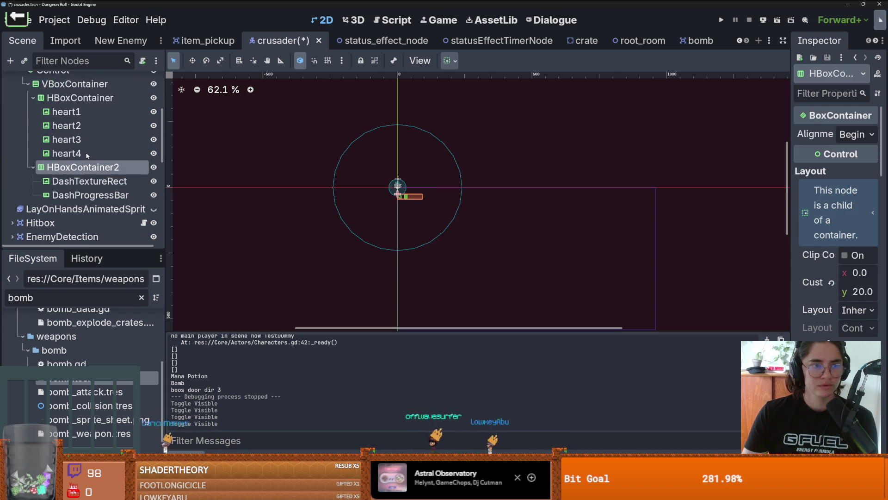
pyautogui.click(143, 97)
pyautogui.scroll(-6, 459, 196)
pyautogui.scroll(-13, 459, 196)
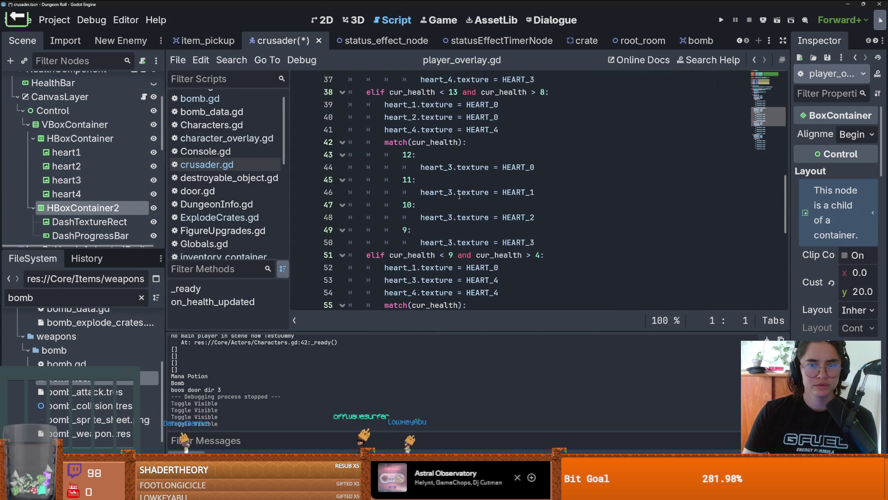
# Step: Delete the CanvasLayer node and its children from the crusader scene, then run the game
pyautogui.click(69, 97)
pyautogui.rightClick(69, 96)
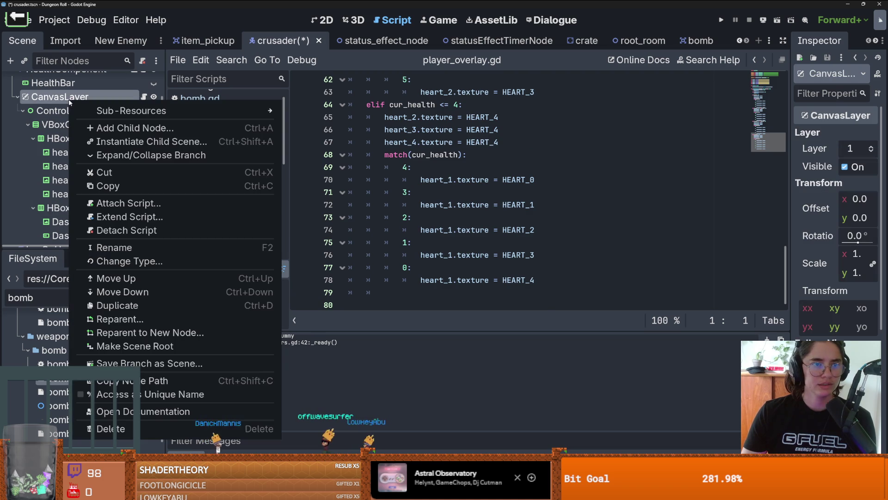
pyautogui.click(171, 423)
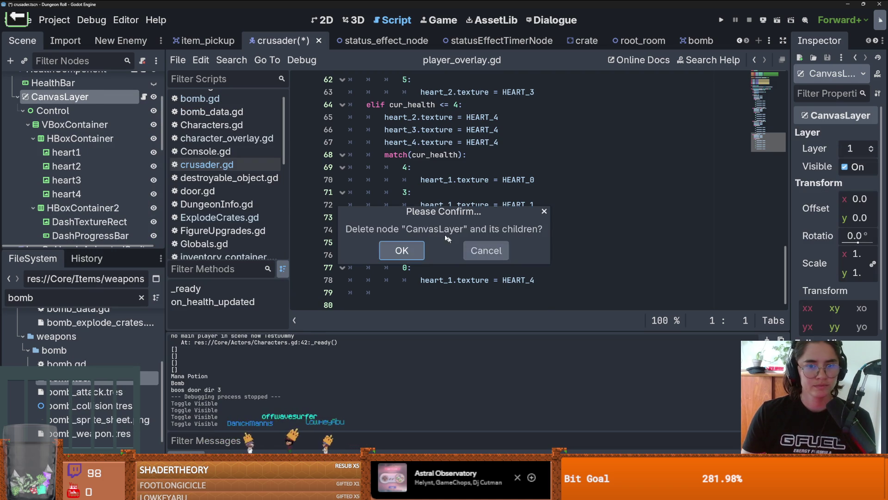
pyautogui.click(405, 244)
pyautogui.click(722, 21)
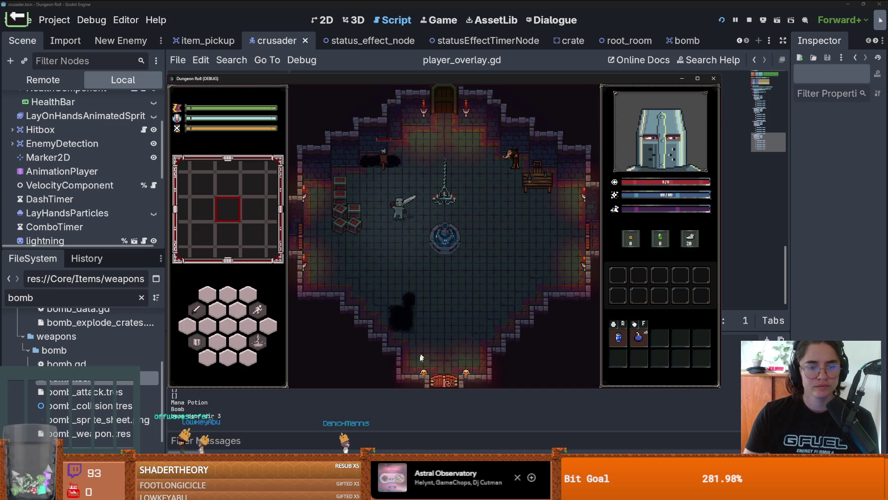
# Step: Stop the game and jump to the Characters.gd:17 error from the enlarged Errors list
pyautogui.click(713, 78)
pyautogui.click(265, 297)
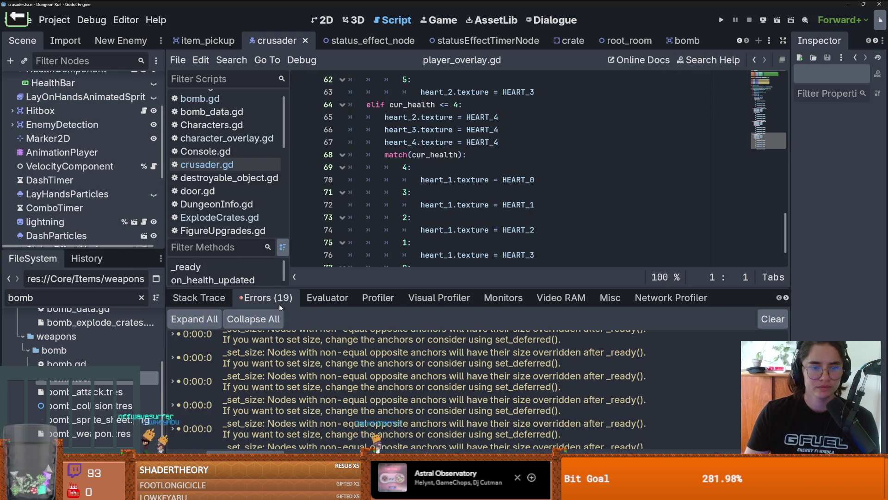
pyautogui.moveTo(388, 288); pyautogui.dragTo(388, 163)
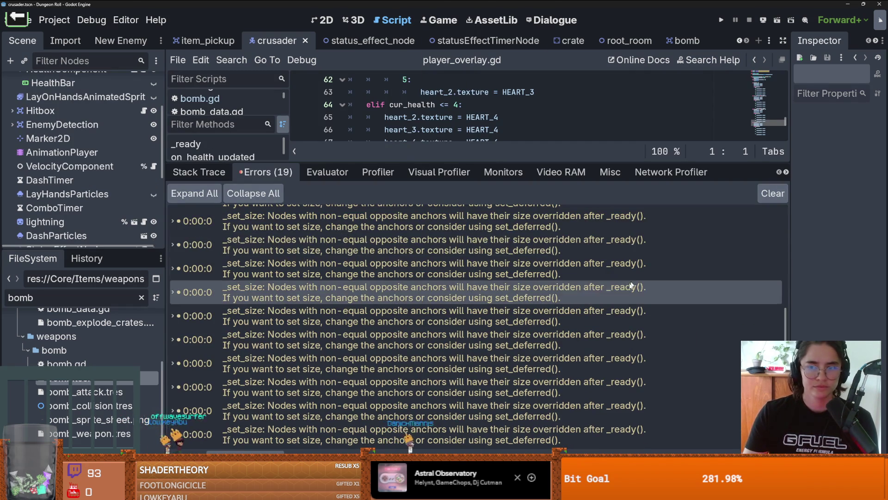
pyautogui.scroll(5, 525, 325)
pyautogui.click(539, 265)
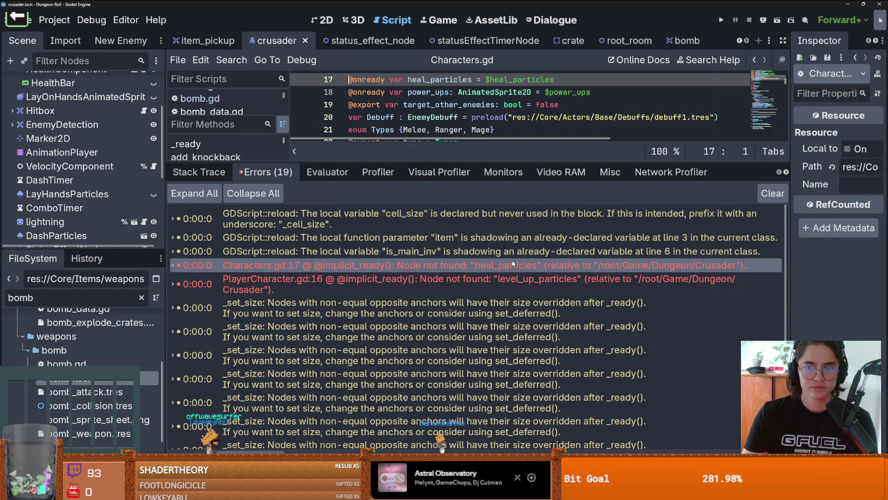
# Step: Delete the heal_particles line 17 in Characters.gd, save, and go to the PlayerCharacter.gd:16 error
pyautogui.scroll(1, 569, 117)
pyautogui.click(569, 116)
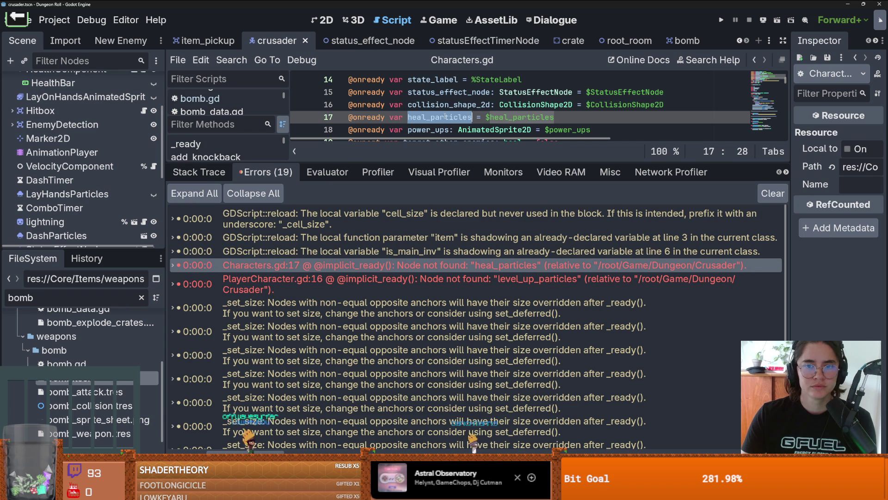
pyautogui.hotkey('shift', 'Home')
pyautogui.press('BackSpace')
pyautogui.press('BackSpace')
pyautogui.hotkey('ctrl', 's')
pyautogui.click(517, 280)
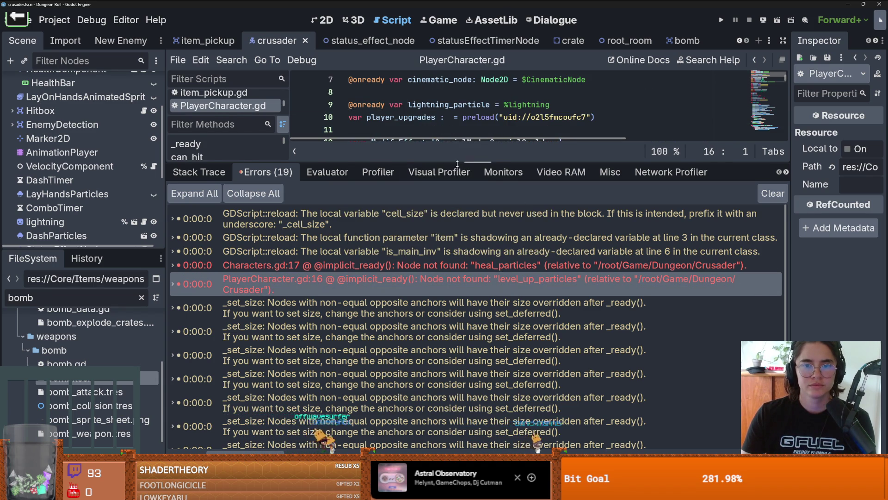
# Step: Enlarge the code editor, collapse HealthComponent and StateMachine in the Scene tree, and save the scene
pyautogui.moveTo(440, 163); pyautogui.dragTo(453, 324)
pyautogui.press('End')
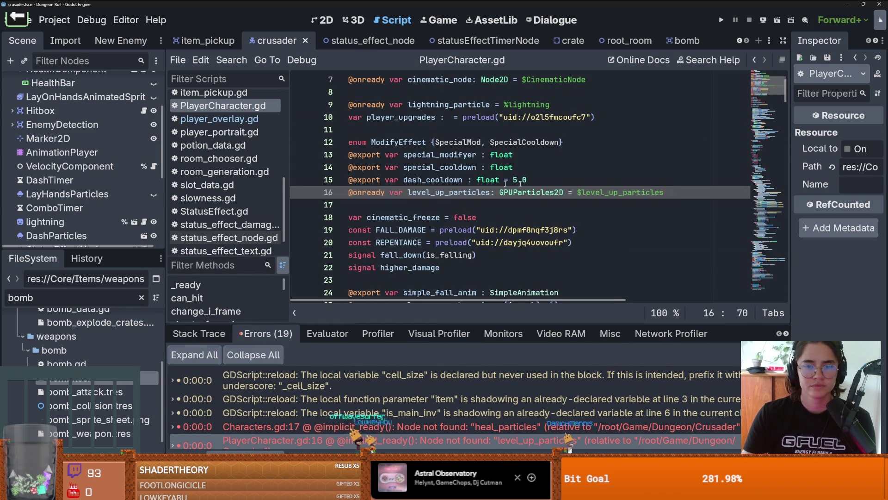
pyautogui.scroll(-3, 95, 203)
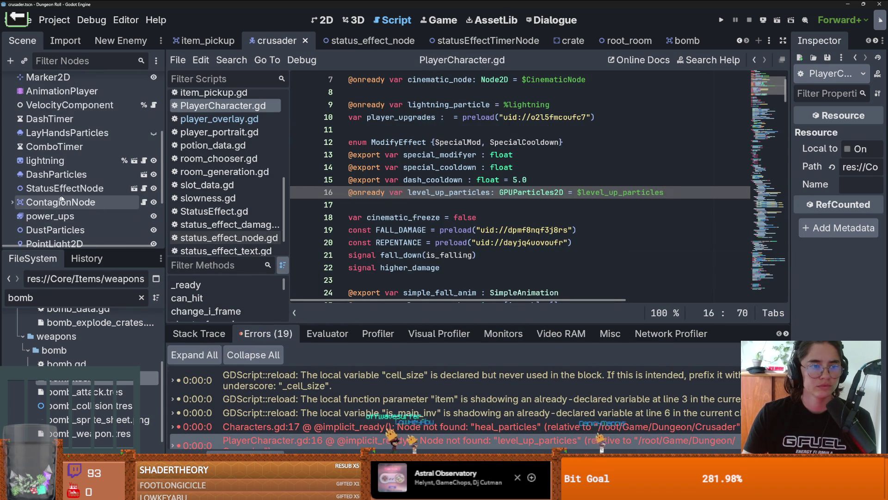
pyautogui.scroll(-2, 63, 198)
pyautogui.scroll(3, 65, 194)
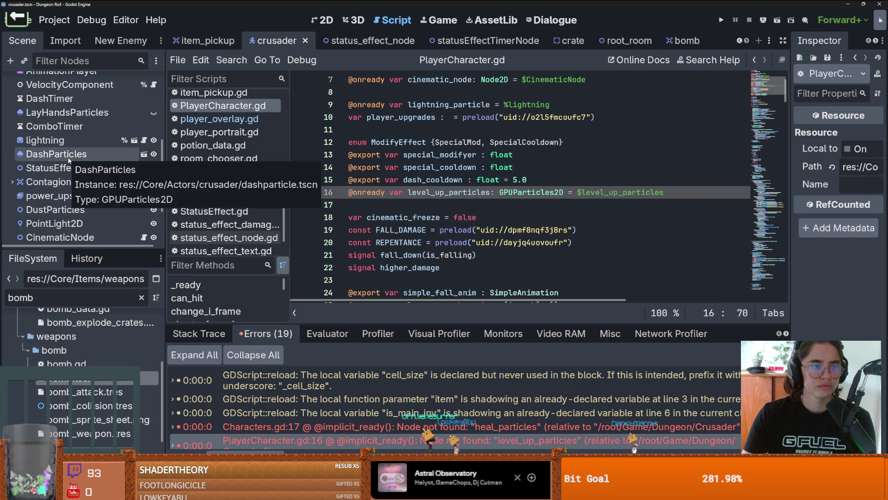
pyautogui.scroll(-5, 42, 194)
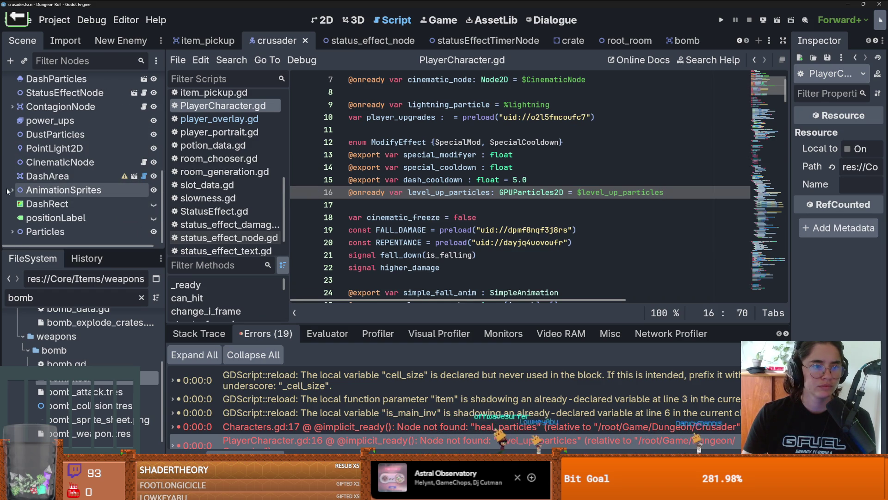
pyautogui.scroll(1, 53, 197)
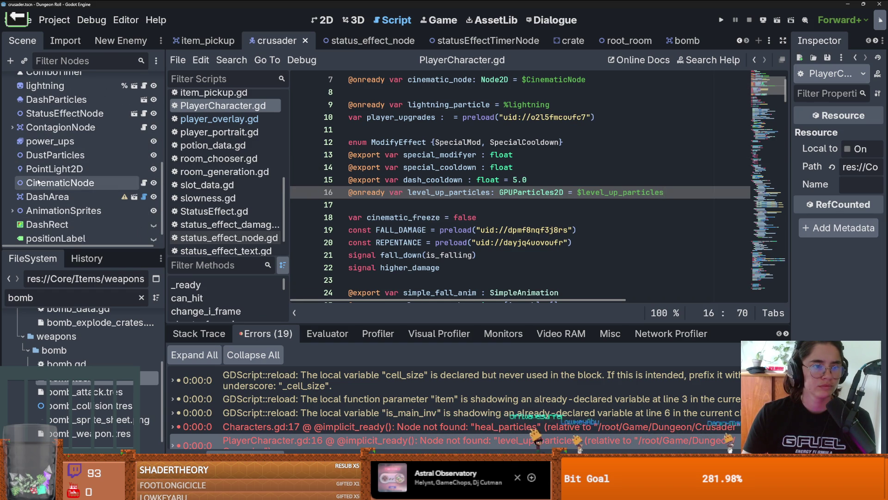
pyautogui.scroll(10, 53, 194)
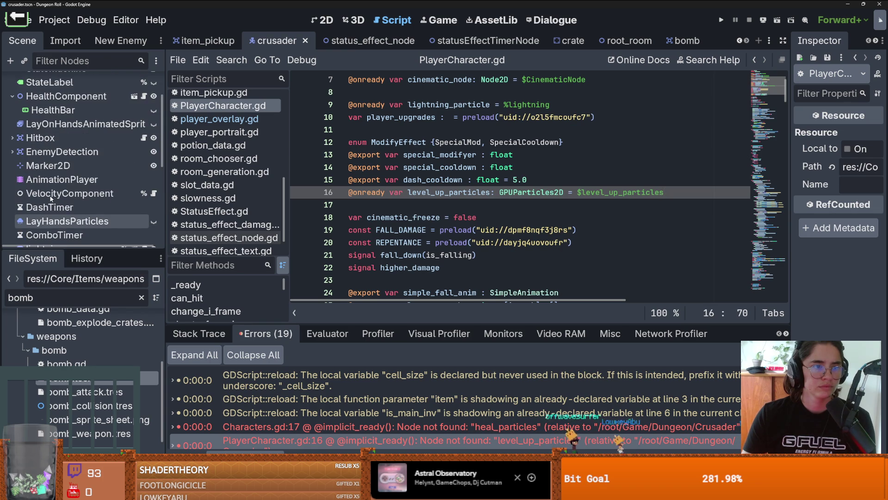
pyautogui.click(12, 137)
pyautogui.scroll(1, 12, 130)
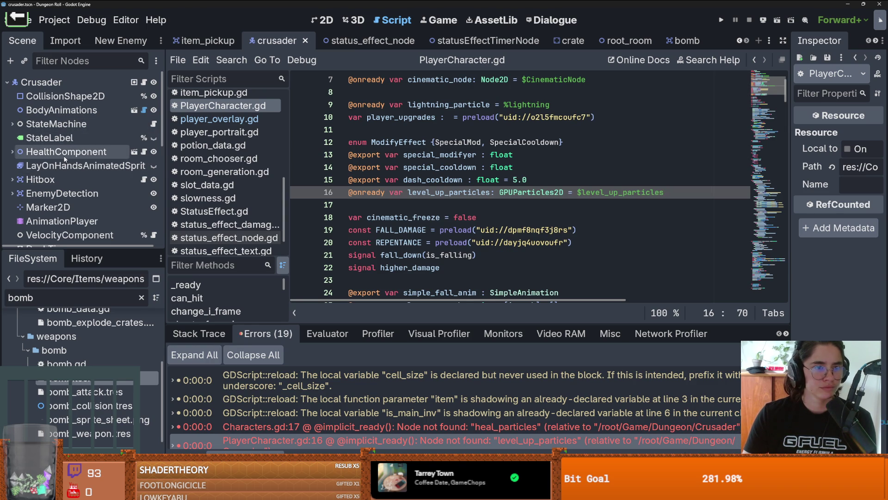
pyautogui.click(12, 124)
pyautogui.click(12, 124)
pyautogui.hotkey('ctrl', 's')
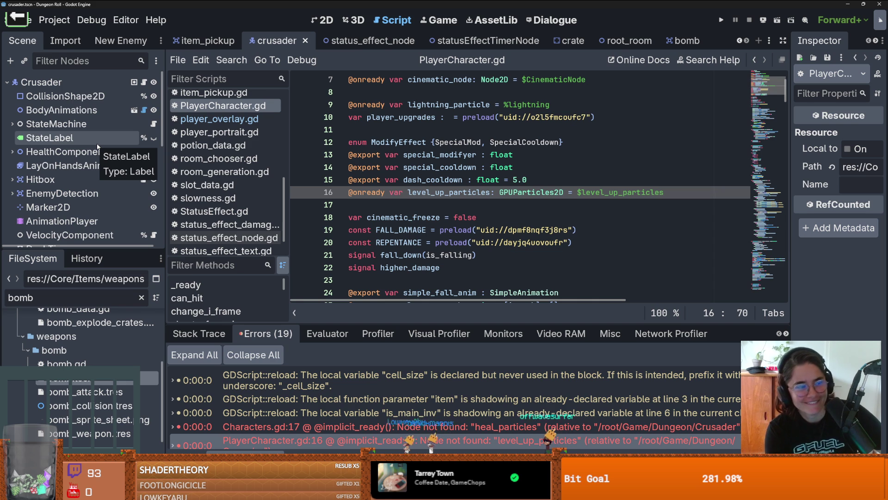
# Step: Scroll the Scene dock down to reveal the Particles node and its level_up_particles child
pyautogui.click(445, 192)
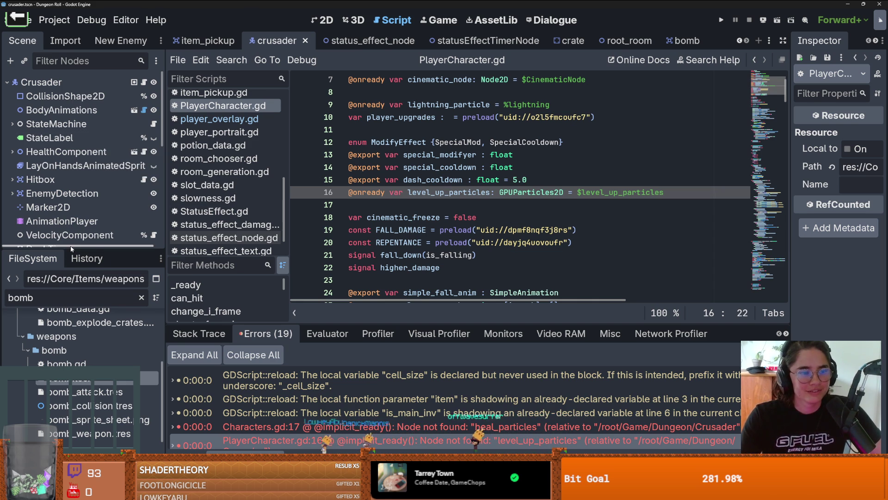
pyautogui.moveTo(71, 248); pyautogui.dragTo(70, 399)
pyautogui.scroll(-3, 76, 231)
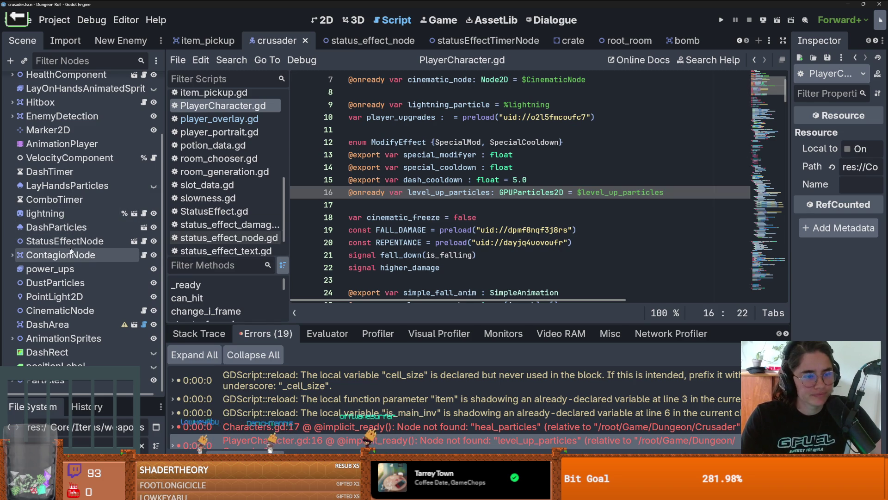
pyautogui.scroll(3, 67, 254)
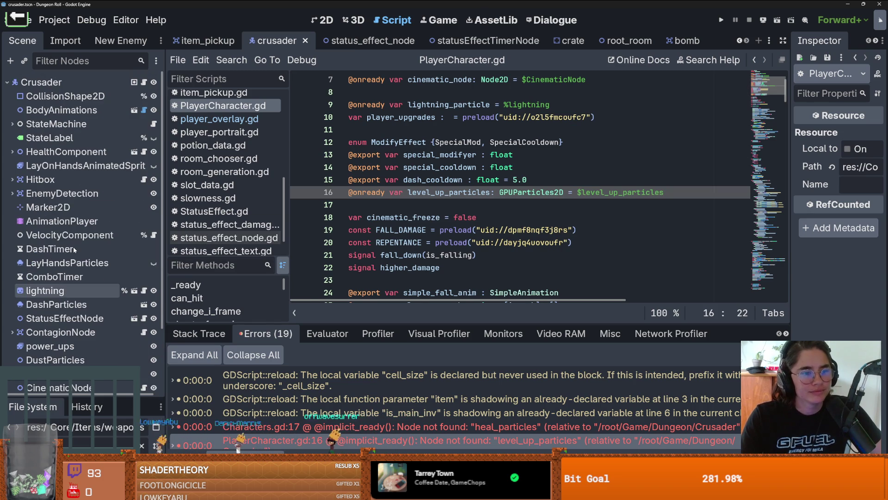
pyautogui.click(68, 235)
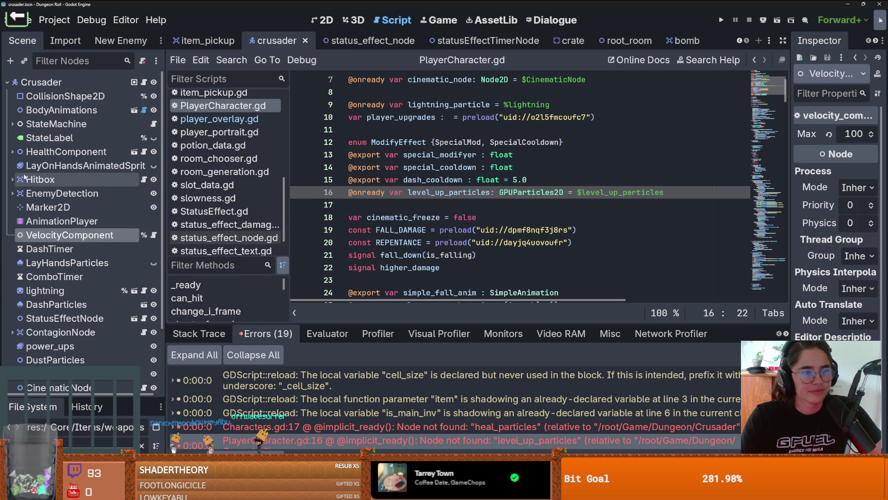
pyautogui.click(11, 154)
pyautogui.click(11, 154)
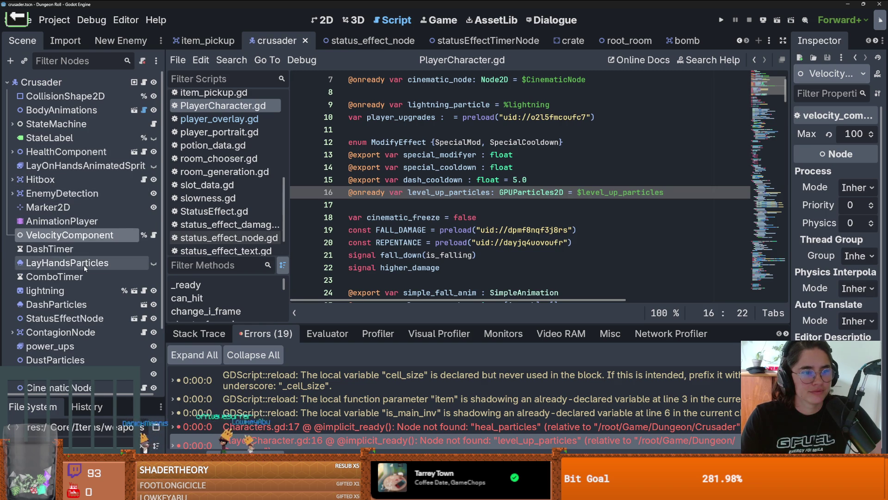
pyautogui.scroll(-3, 83, 263)
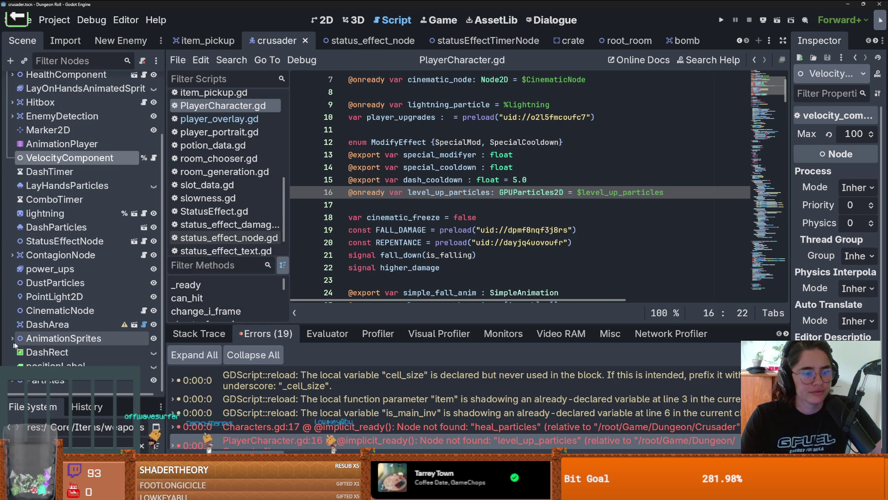
pyautogui.scroll(-2, 59, 346)
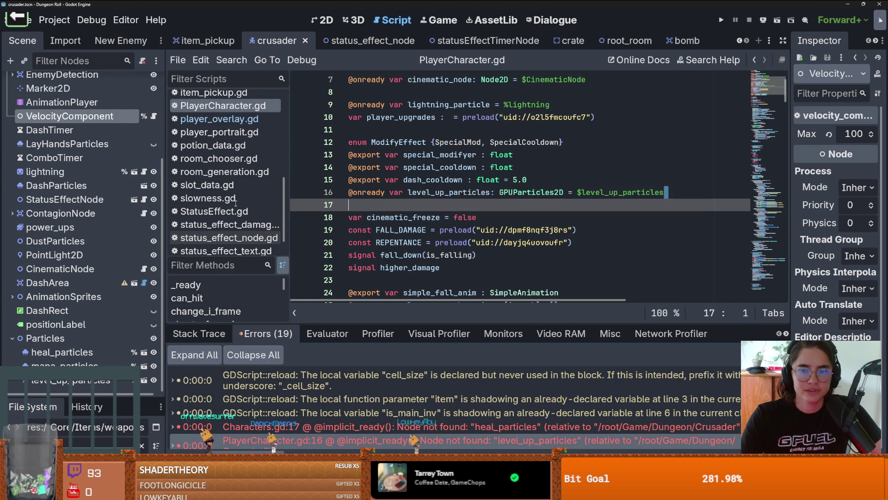
# Step: Delete the level_up_particles declaration on line 16 and find its usage on line 170 via Find in Files
pyautogui.press('Home')
pyautogui.hotkey('shift', 'End')
pyautogui.press('BackSpace')
pyautogui.click(232, 60)
pyautogui.click(254, 151)
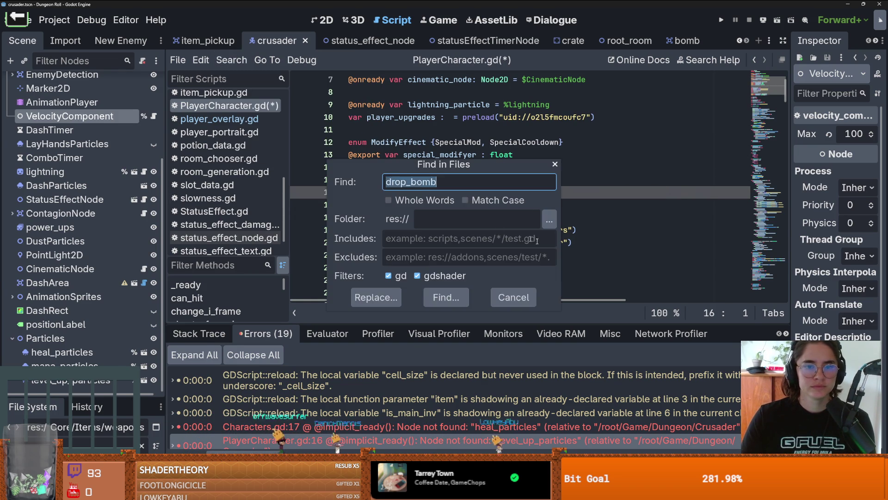
pyautogui.click(446, 295)
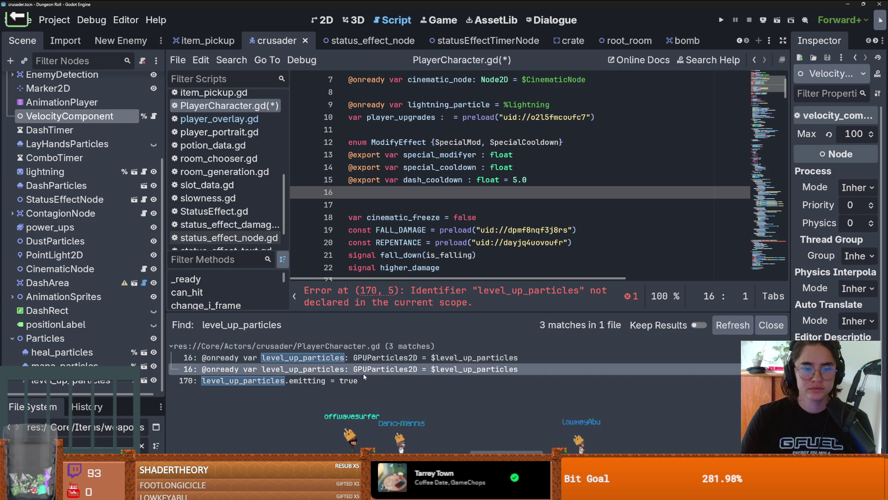
pyautogui.click(388, 380)
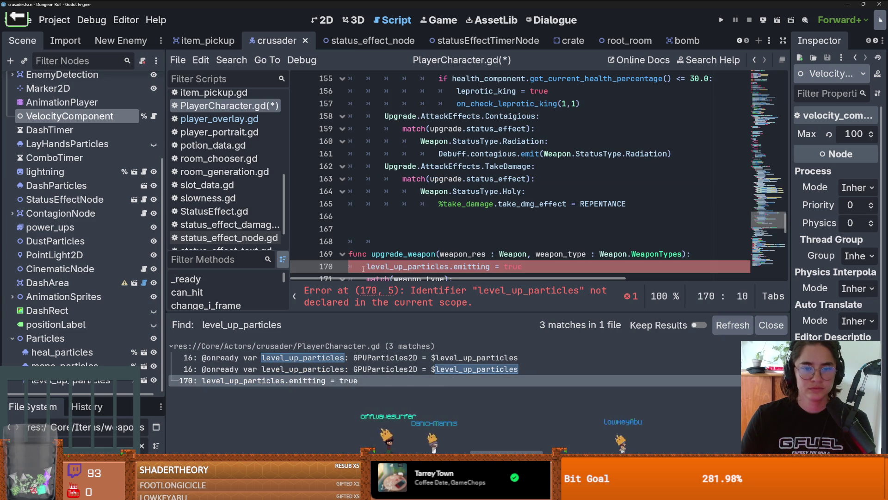
# Step: Replace level_up_particles on line 170 with %level_up_particles by dragging the node in, and save
pyautogui.doubleClick(389, 266)
pyautogui.press('BackSpace')
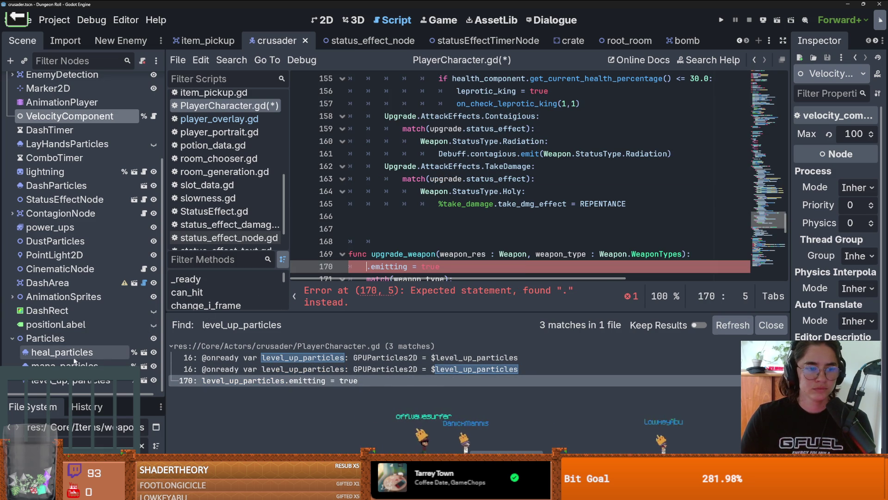
pyautogui.moveTo(69, 380)
pyautogui.mouseDown()
pyautogui.moveTo(186, 301)
pyautogui.moveTo(378, 255)
pyautogui.moveTo(368, 167)
pyautogui.mouseUp()
pyautogui.hotkey('ctrl', 's')
pyautogui.scroll(10, 443, 234)
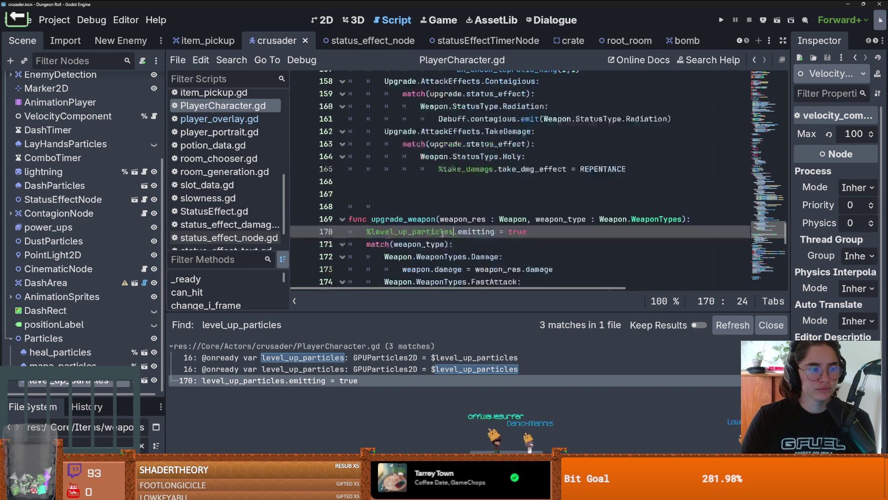
pyautogui.scroll(2, 442, 234)
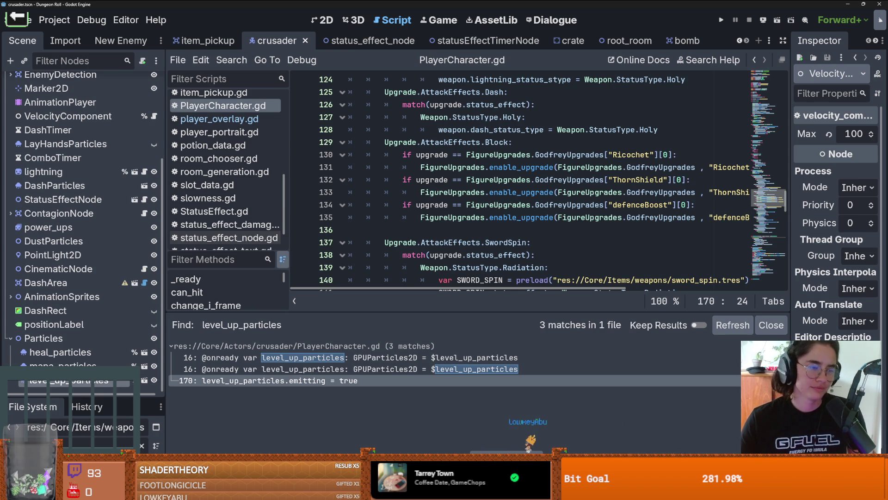
pyautogui.scroll(-1, 508, 245)
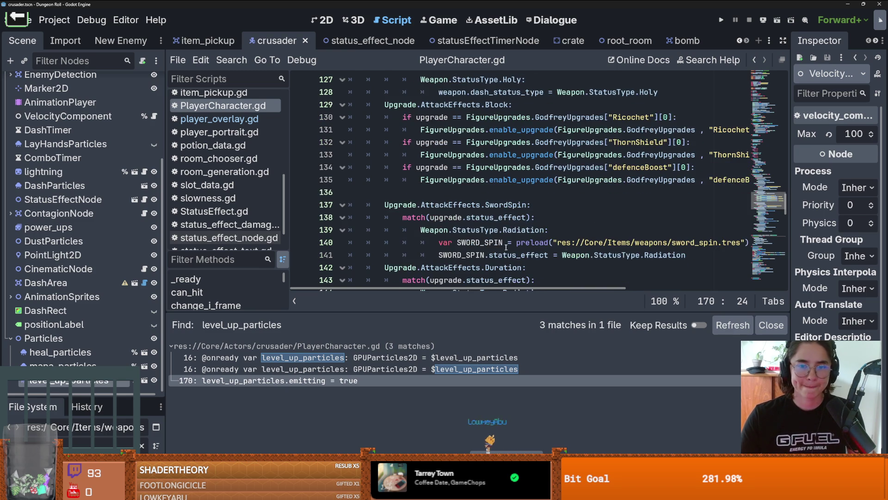
pyautogui.scroll(-1, 462, 263)
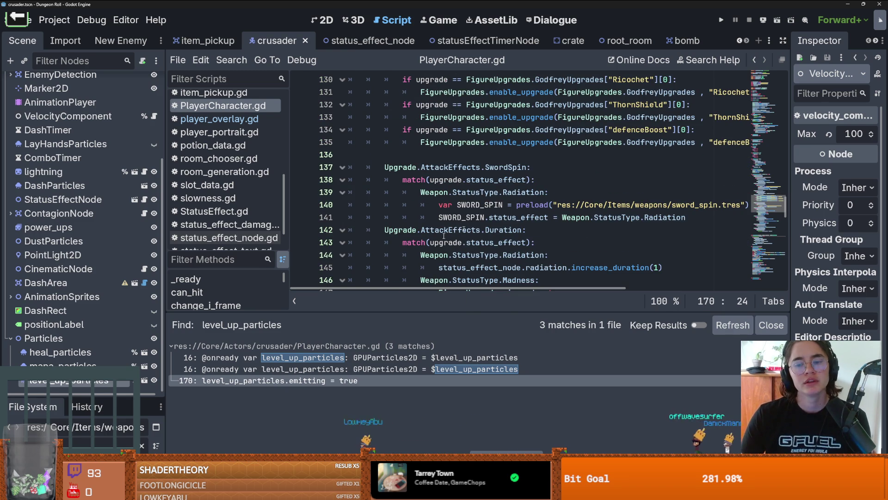
pyautogui.click(509, 255)
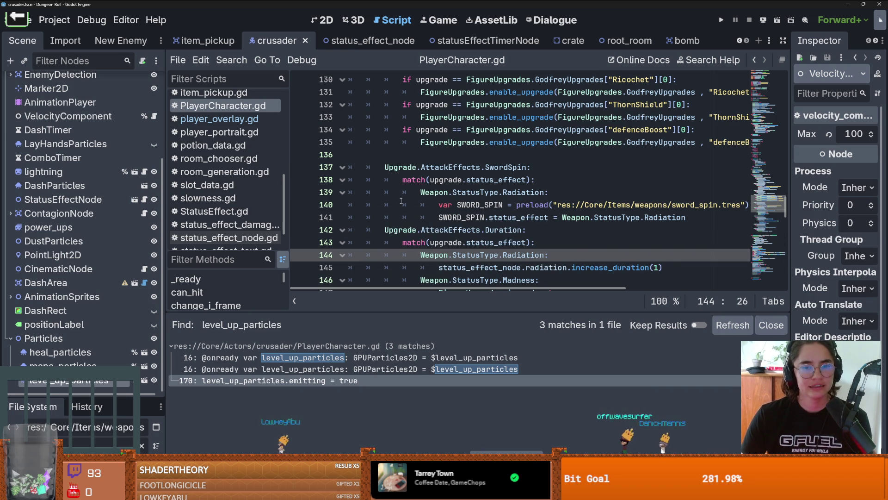
pyautogui.scroll(1, 402, 201)
pyautogui.scroll(3, 61, 263)
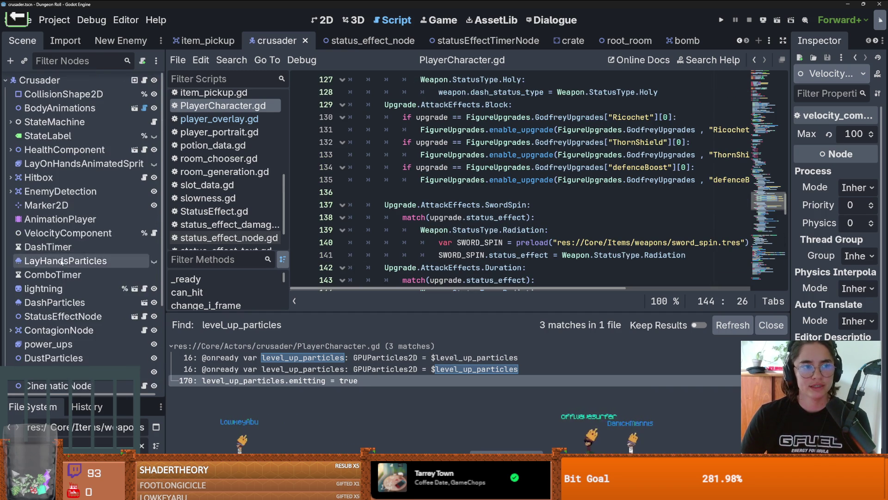
pyautogui.scroll(-3, 60, 263)
pyautogui.hotkey('ctrl', 's')
pyautogui.click(442, 193)
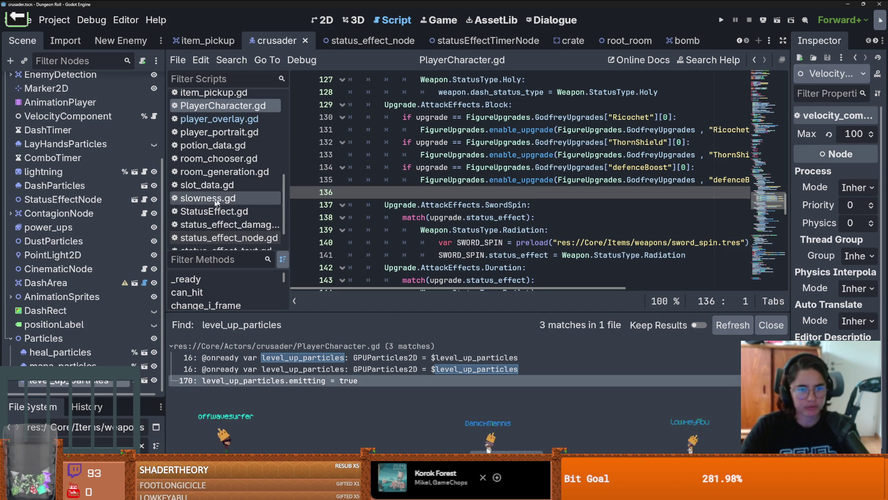
pyautogui.moveTo(286, 224); pyautogui.dragTo(232, 220)
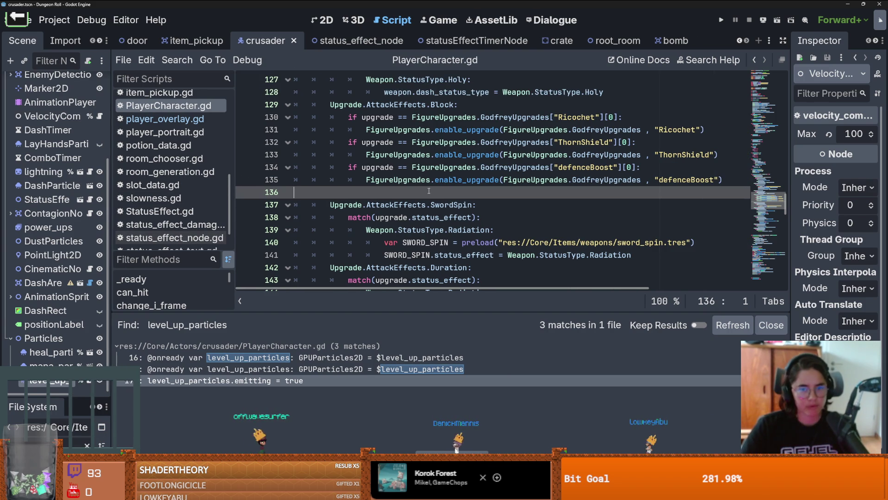
# Step: Delete the extra blank lines 73–74 after start_cinema in PlayerCharacter.gd and save
pyautogui.hotkey('ctrl', 's')
pyautogui.scroll(4, 447, 219)
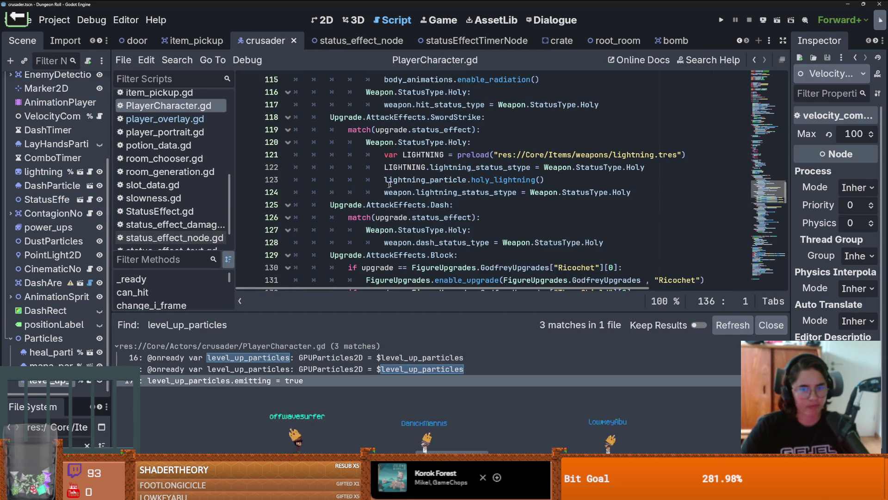
pyautogui.scroll(4, 416, 185)
pyautogui.hotkey('ctrl', 's')
pyautogui.scroll(2, 398, 153)
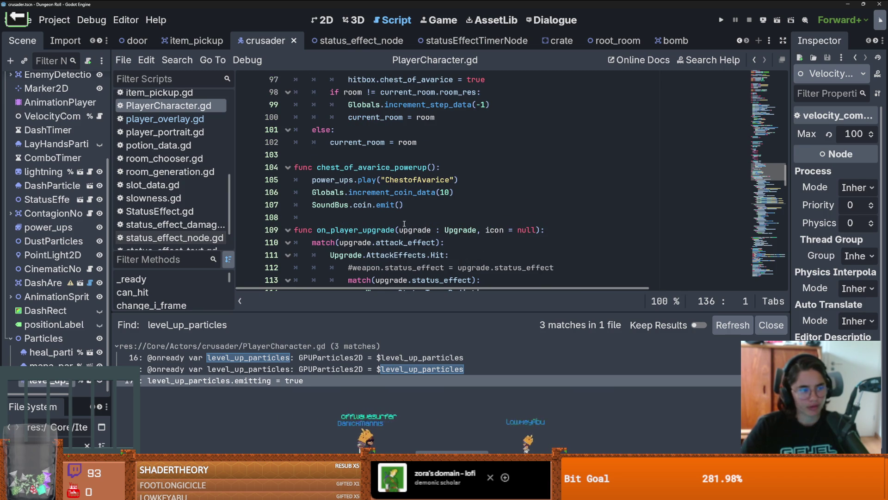
pyautogui.scroll(4, 419, 230)
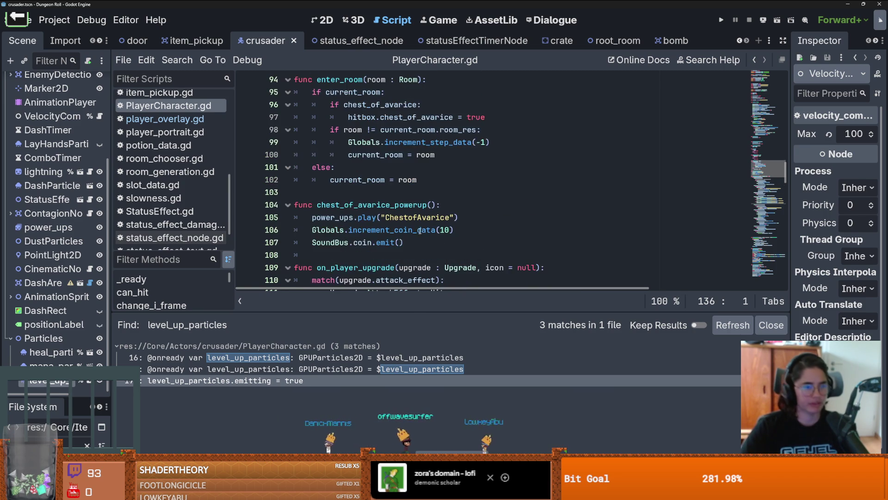
pyautogui.scroll(-1, 376, 222)
pyautogui.click(392, 240)
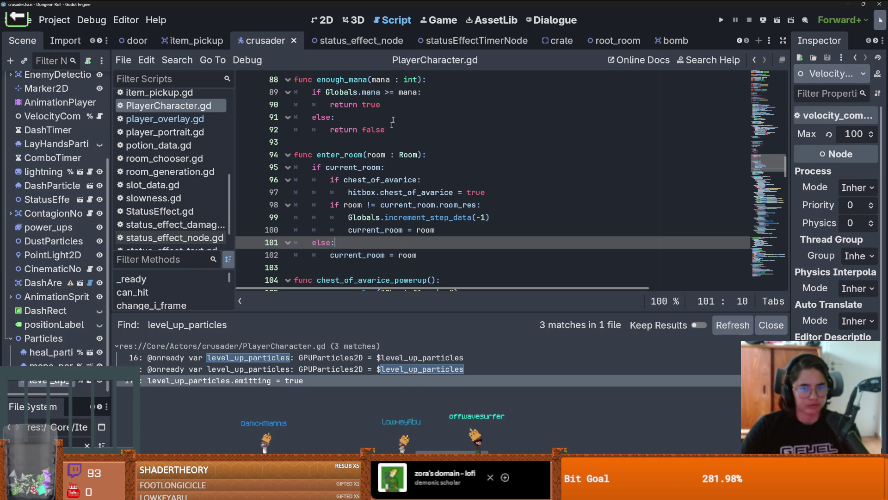
pyautogui.scroll(6, 329, 129)
pyautogui.click(329, 129)
pyautogui.press('BackSpace')
pyautogui.press('BackSpace')
pyautogui.hotkey('ctrl', 's')
# Step: Delete blank line 37 at the top of _ready and save the script
pyautogui.scroll(2, 420, 147)
pyautogui.scroll(1, 420, 147)
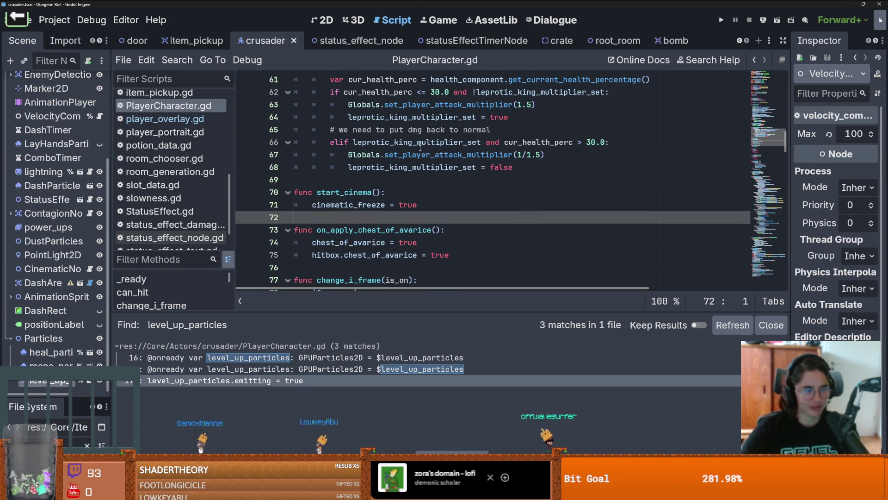
pyautogui.scroll(9, 370, 153)
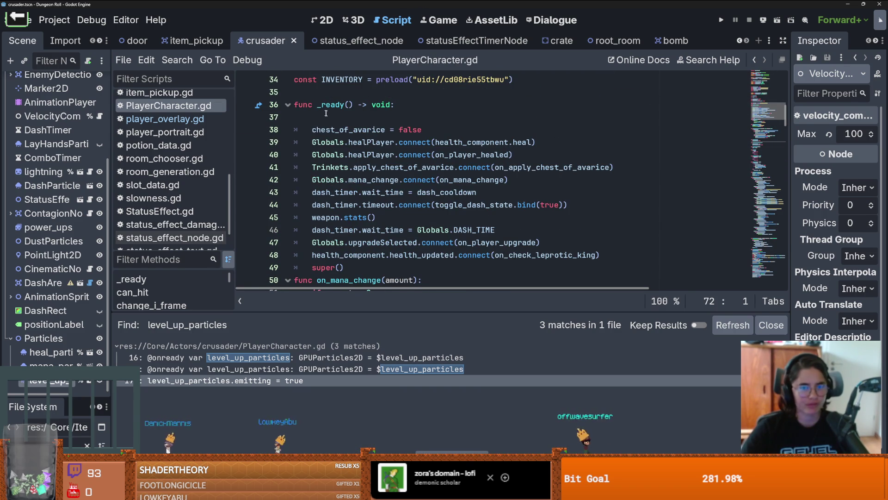
pyautogui.click(330, 118)
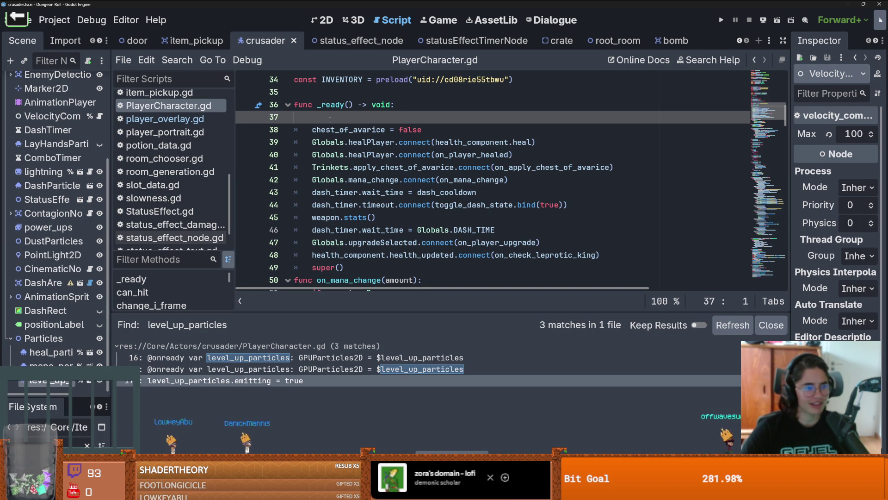
pyautogui.moveTo(376, 147)
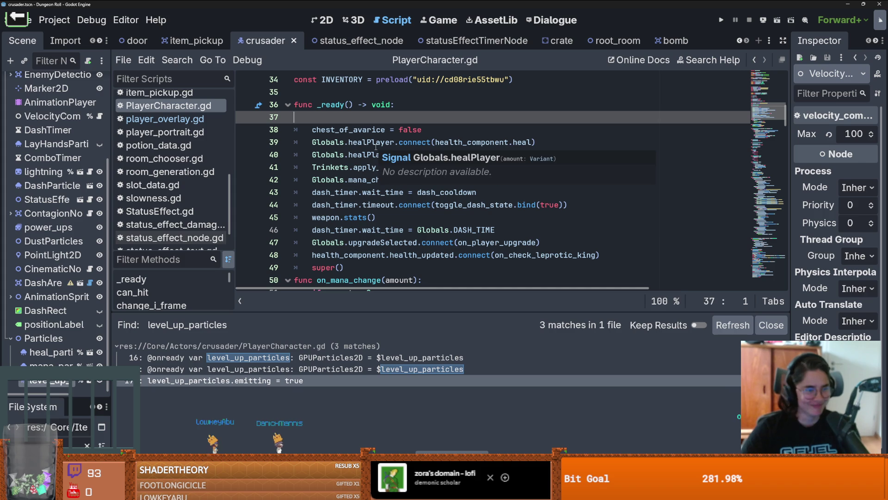
pyautogui.press('BackSpace')
pyautogui.hotkey('ctrl', 's')
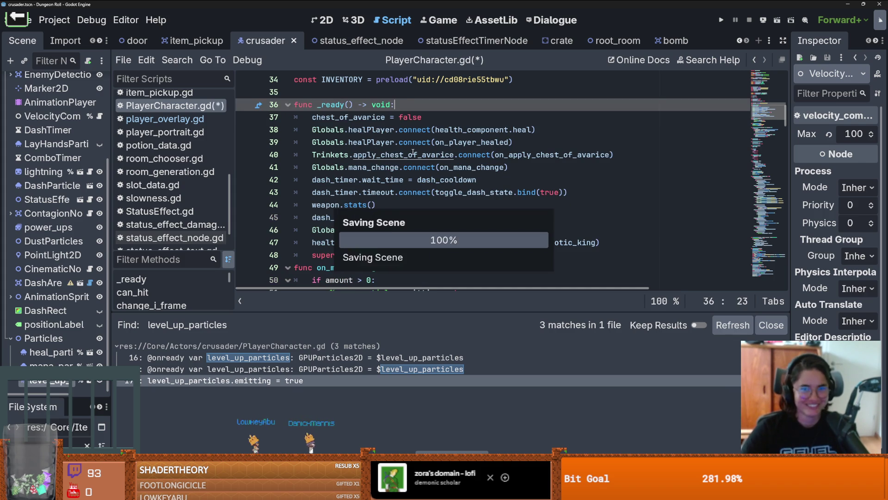
# Step: Add a blank line after super() in _ready and save the script
pyautogui.scroll(-2, 375, 151)
pyautogui.hotkey('ctrl', 's')
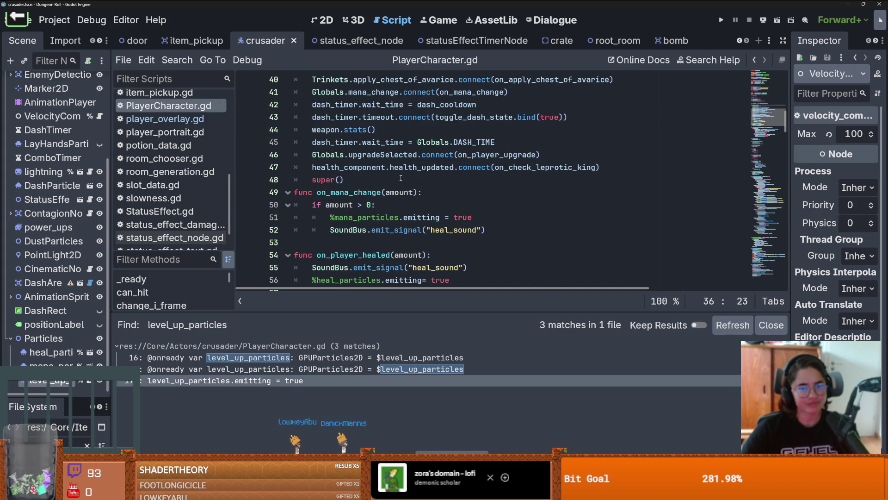
pyautogui.click(401, 178)
pyautogui.press('Return')
pyautogui.hotkey('ctrl', 's')
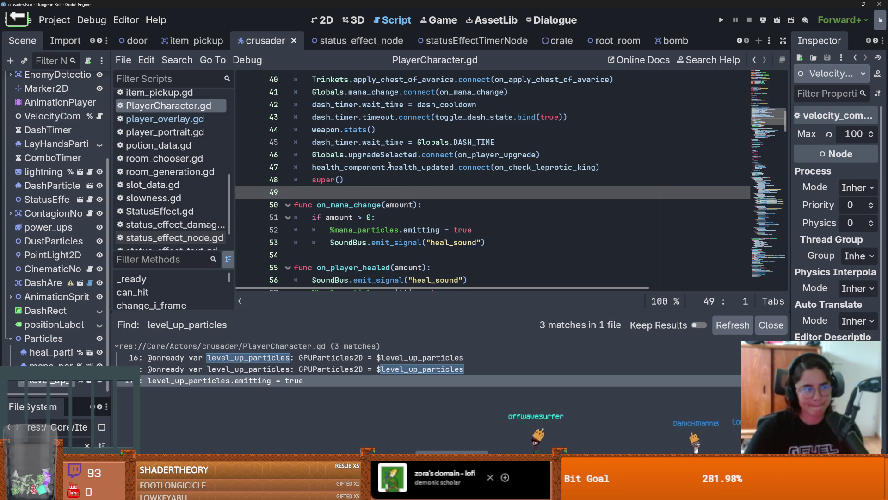
# Step: Save the crusader scene and scroll PlayerCharacter.gd down to the on_check_leprotic_king handler
pyautogui.moveTo(385, 170)
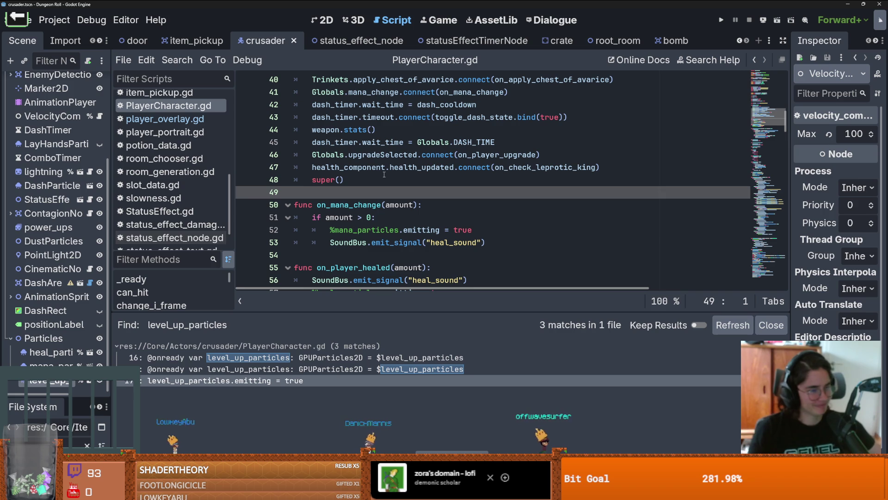
pyautogui.hotkey('ctrl', 's')
pyautogui.scroll(1, 413, 196)
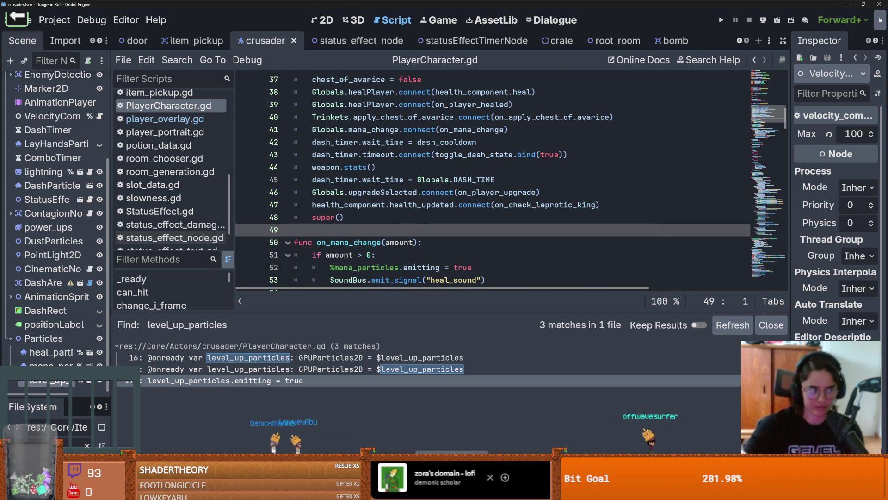
pyautogui.scroll(-1, 408, 213)
pyautogui.scroll(1, 407, 216)
pyautogui.hotkey('ctrl', 's')
pyautogui.scroll(-3, 382, 225)
pyautogui.scroll(-2, 383, 225)
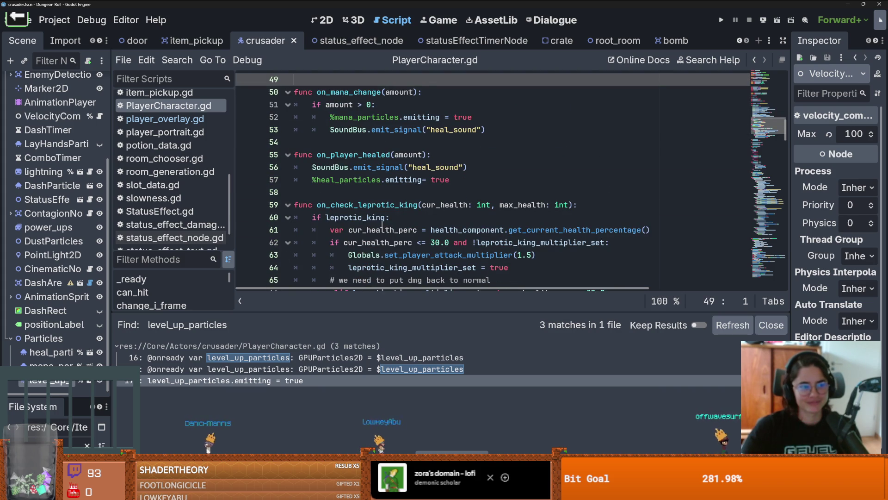
pyautogui.scroll(-3, 387, 235)
pyautogui.scroll(-1, 388, 235)
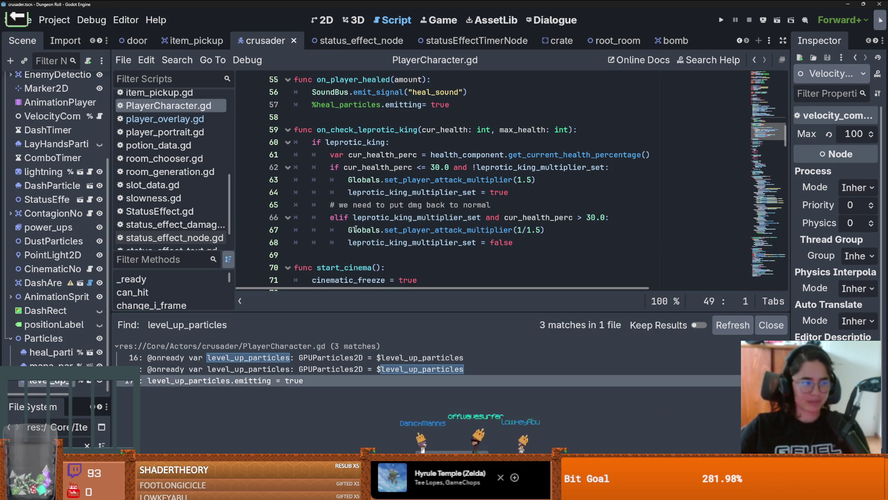
pyautogui.moveTo(356, 228)
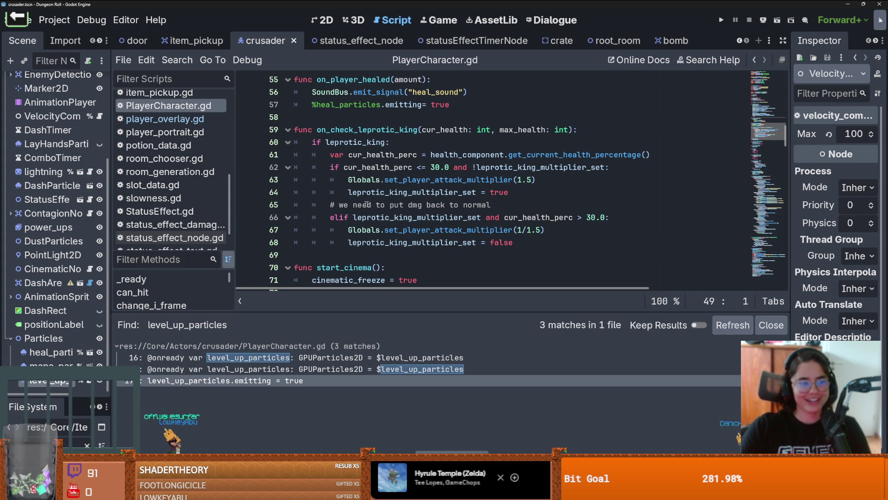
# Step: Place the caret on line 64 of PlayerCharacter.gd and save the crusader scene
pyautogui.click(472, 192)
pyautogui.hotkey('ctrl', 's')
pyautogui.scroll(4, 421, 222)
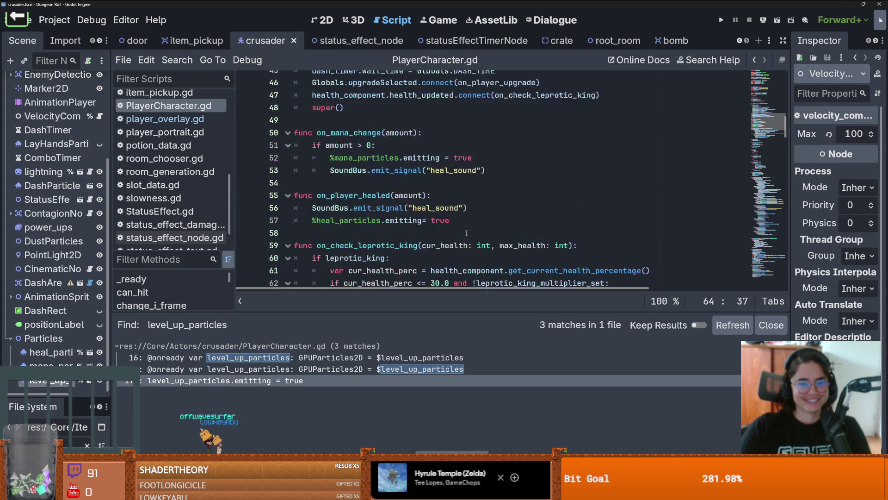
pyautogui.scroll(-3, 420, 218)
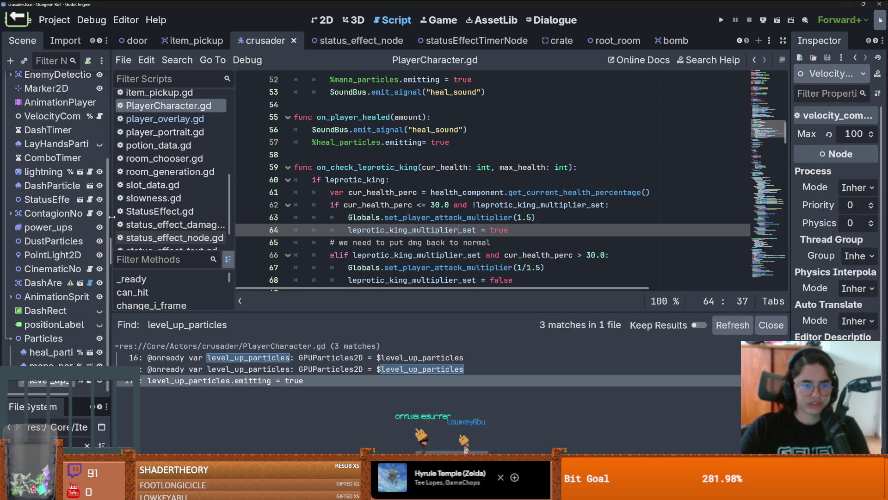
# Step: Widen the Scene dock, enlarge the FileSystem panel and clear its 'bomb' filter
pyautogui.moveTo(111, 217); pyautogui.dragTo(169, 216)
pyautogui.moveTo(106, 441); pyautogui.dragTo(106, 257)
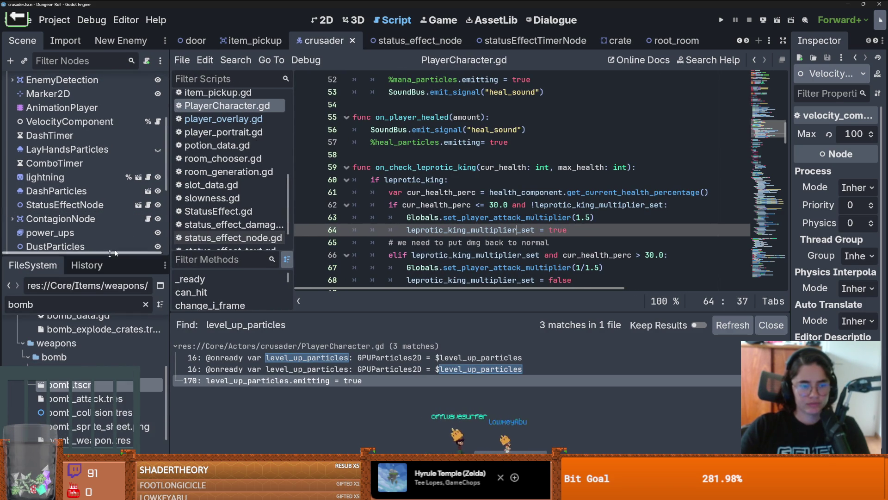
pyautogui.moveTo(170, 256); pyautogui.dragTo(155, 256)
pyautogui.click(130, 304)
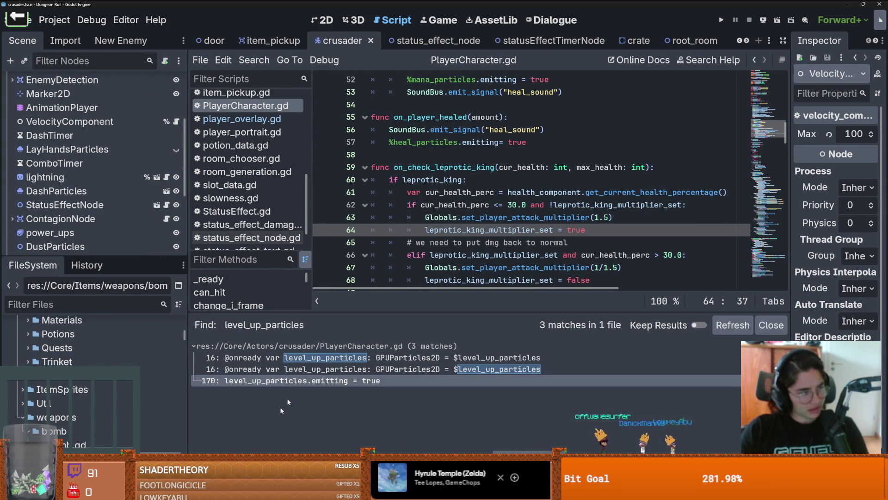
pyautogui.moveTo(269, 490)
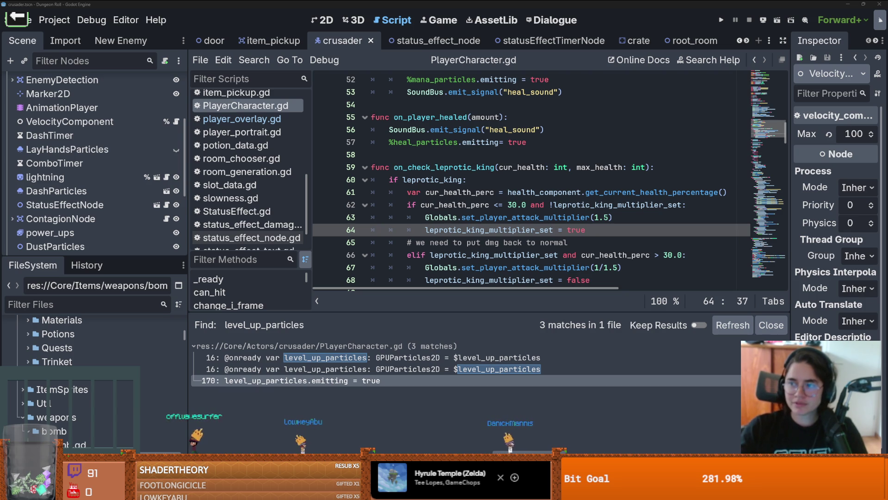
# Step: Open the Eleanor of Aquitaine Wikipedia article and view its tomb effigy image full size
pyautogui.hotkey('alt', 'Tab')
pyautogui.scroll(-3, 357, 322)
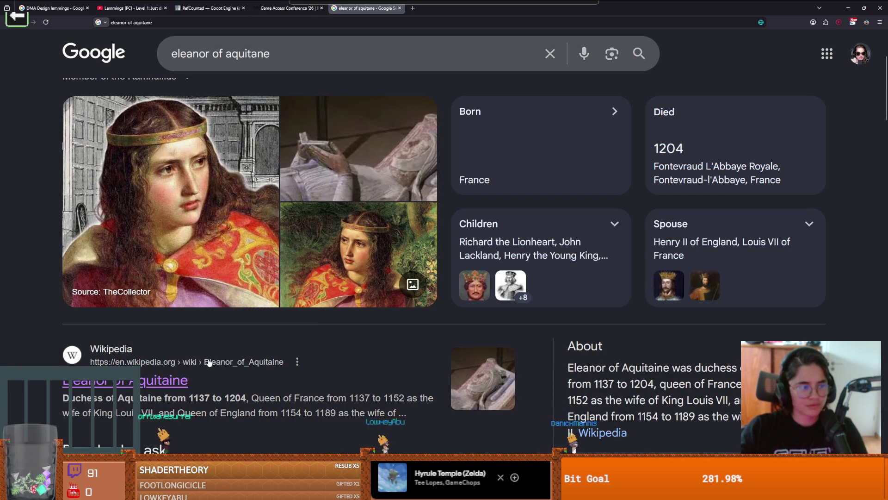
pyautogui.click(225, 368)
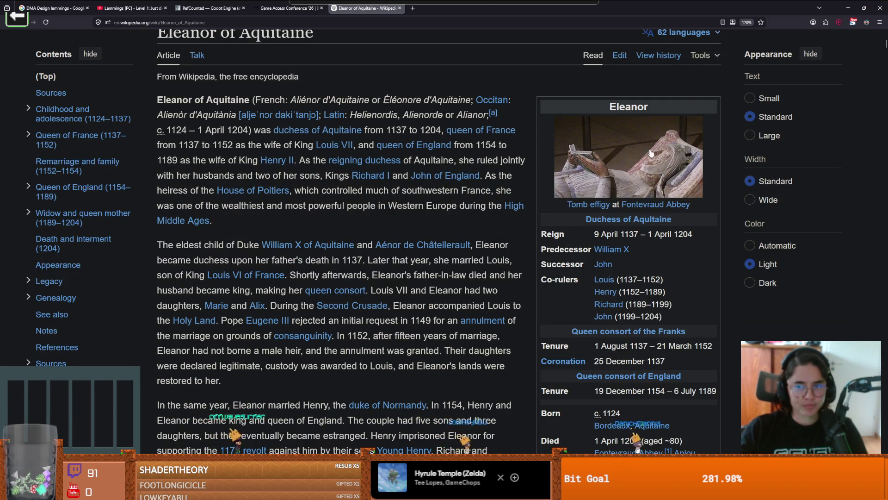
pyautogui.click(611, 204)
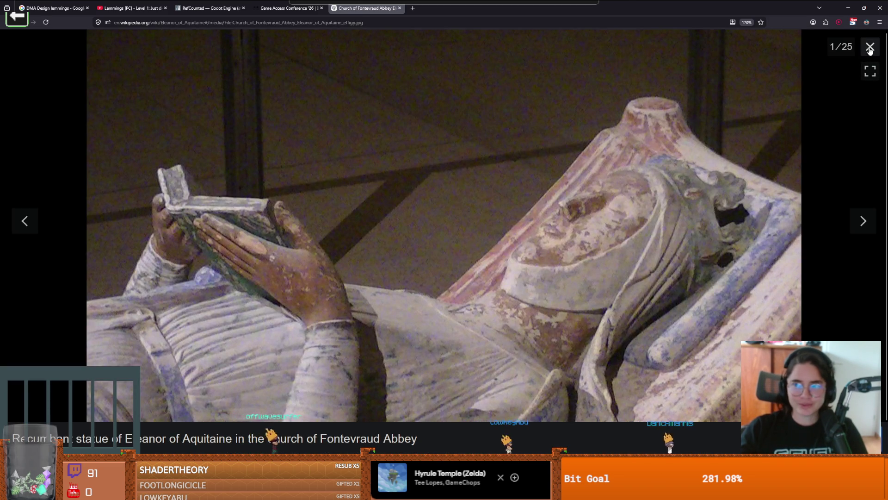
pyautogui.press('Escape')
pyautogui.scroll(-5, 379, 222)
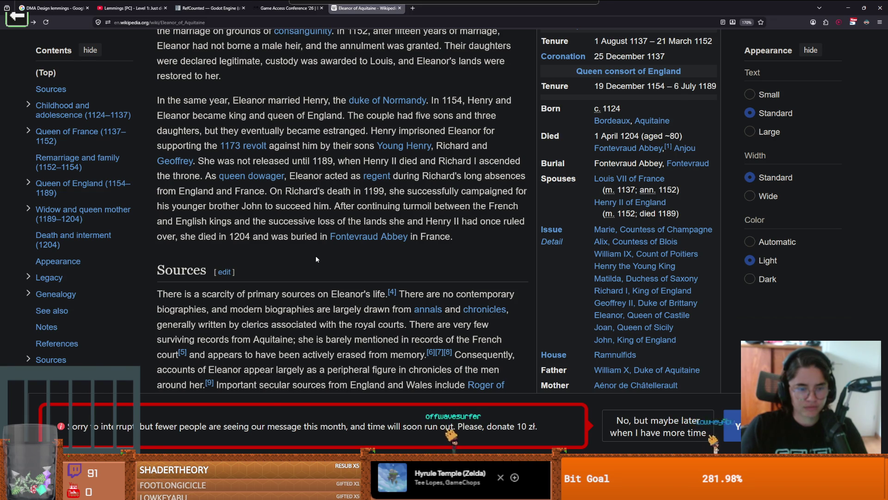
pyautogui.press('Home')
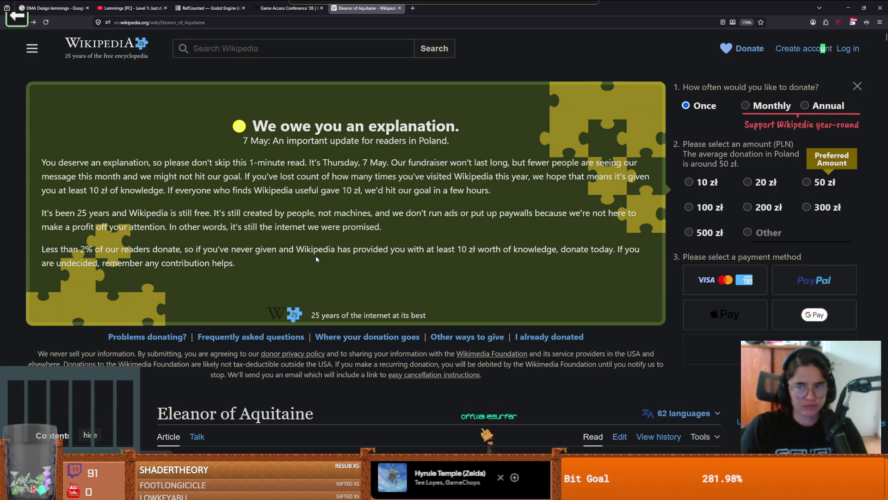
pyautogui.scroll(-5, 316, 256)
pyautogui.scroll(5, 278, 255)
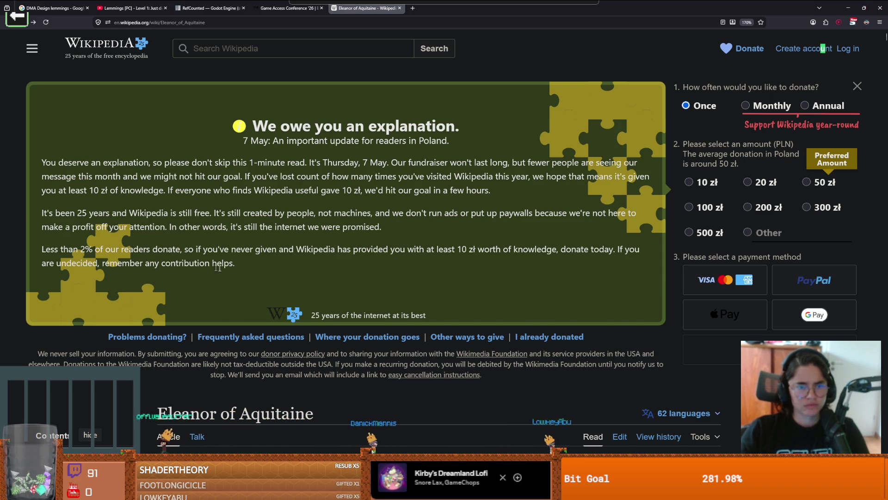
# Step: Decline the donation banner with 'No, but maybe later' and dismiss the email reminder prompt
pyautogui.scroll(-2, 268, 280)
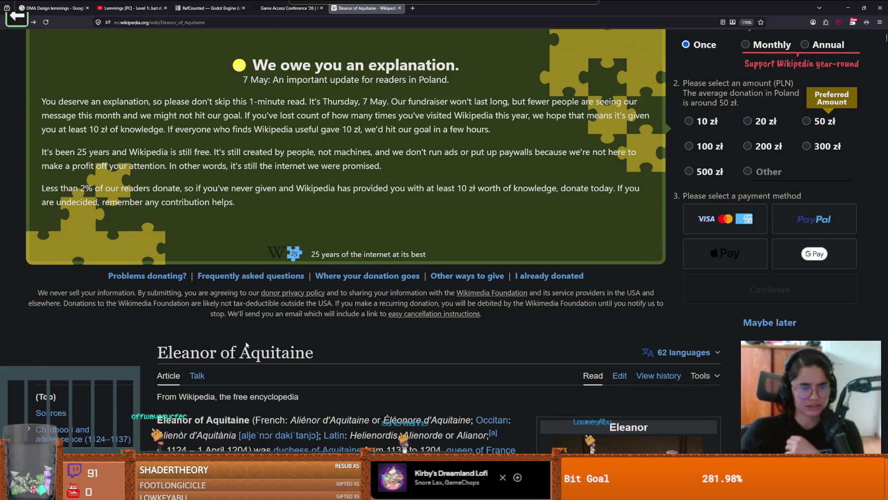
pyautogui.scroll(-3, 245, 338)
pyautogui.scroll(-8, 246, 338)
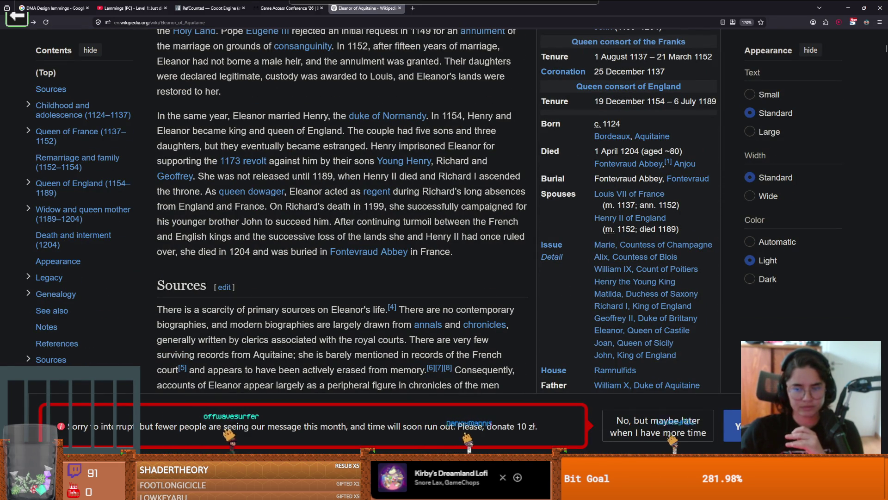
pyautogui.click(694, 426)
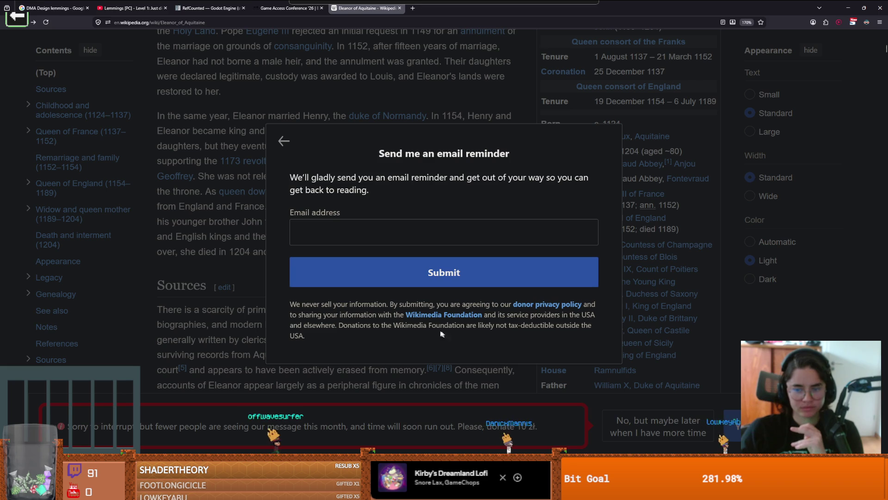
pyautogui.click(281, 141)
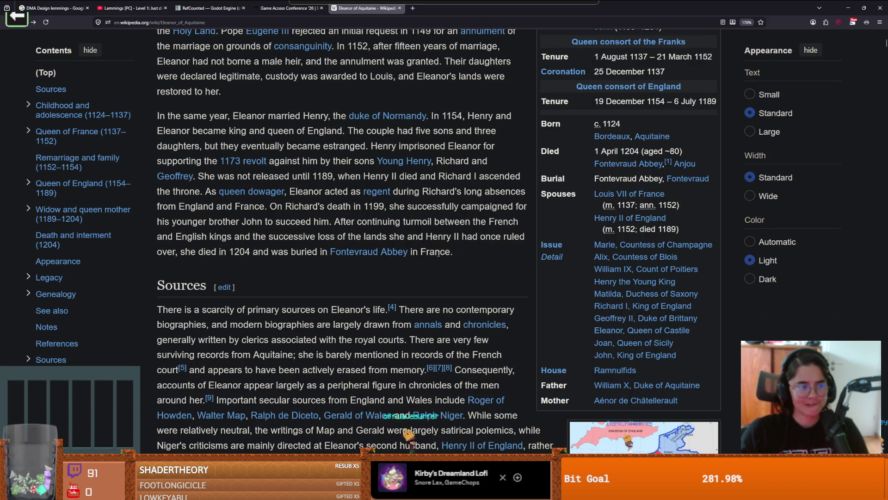
pyautogui.scroll(-3, 438, 253)
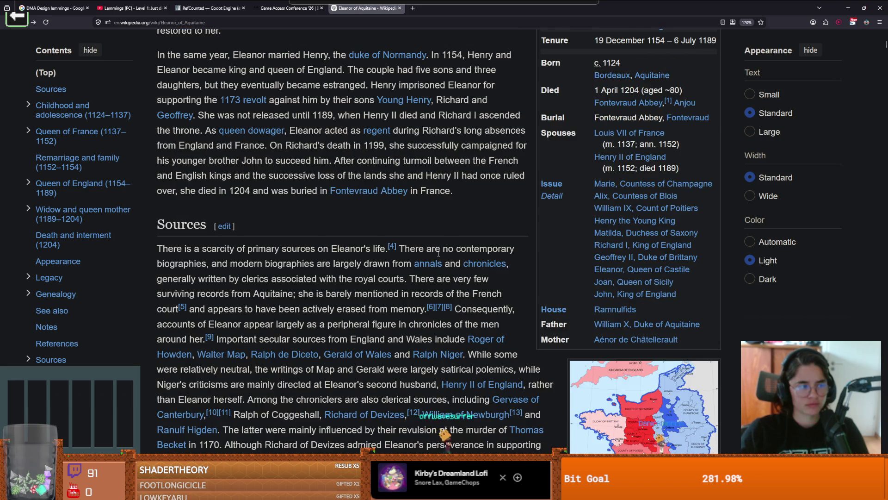
# Step: Search the article for 'uncle' matches, selecting text in Claiming Toulouse and around Philippa's
pyautogui.scroll(-3, 438, 255)
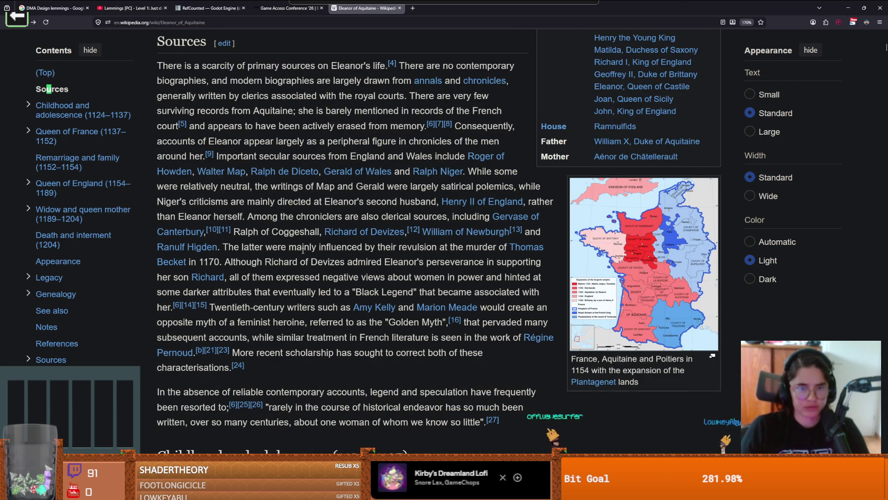
pyautogui.scroll(6, 302, 250)
pyautogui.write('c')
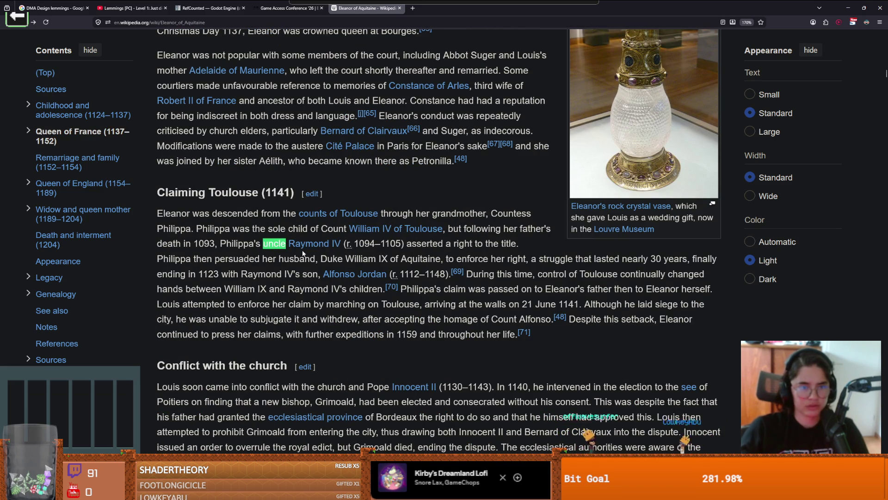
pyautogui.moveTo(209, 192)
pyautogui.mouseDown()
pyautogui.moveTo(250, 192)
pyautogui.moveTo(165, 213)
pyautogui.mouseUp()
pyautogui.click(197, 215)
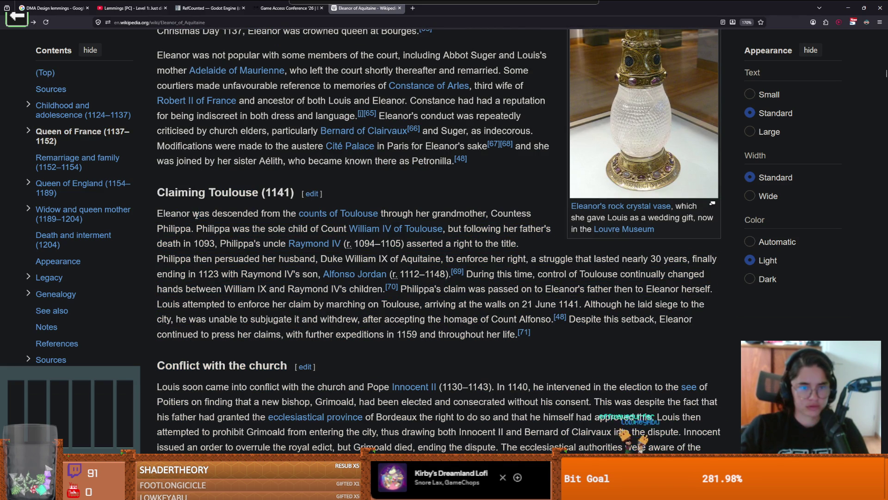
pyautogui.moveTo(220, 245); pyautogui.dragTo(258, 246)
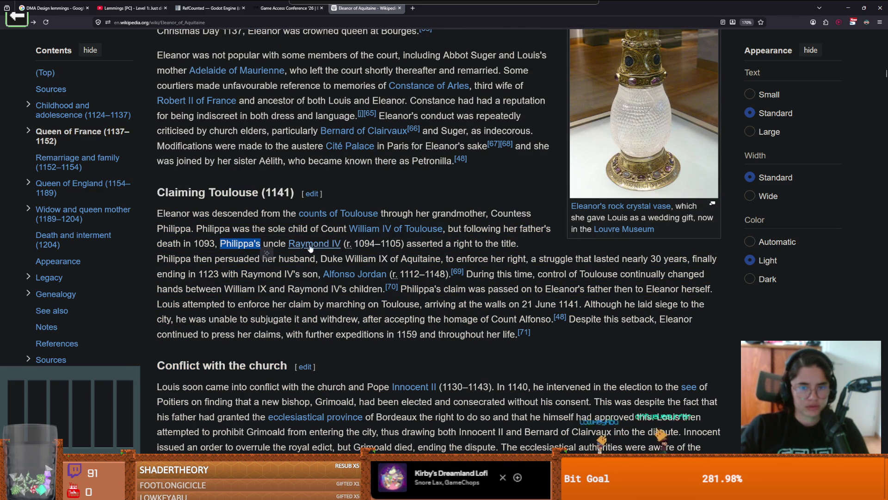
pyautogui.click(175, 265)
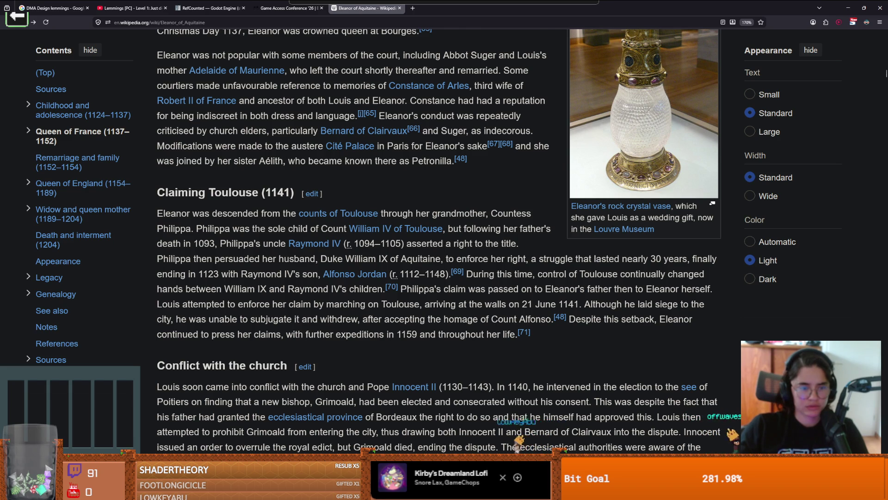
pyautogui.press('Return')
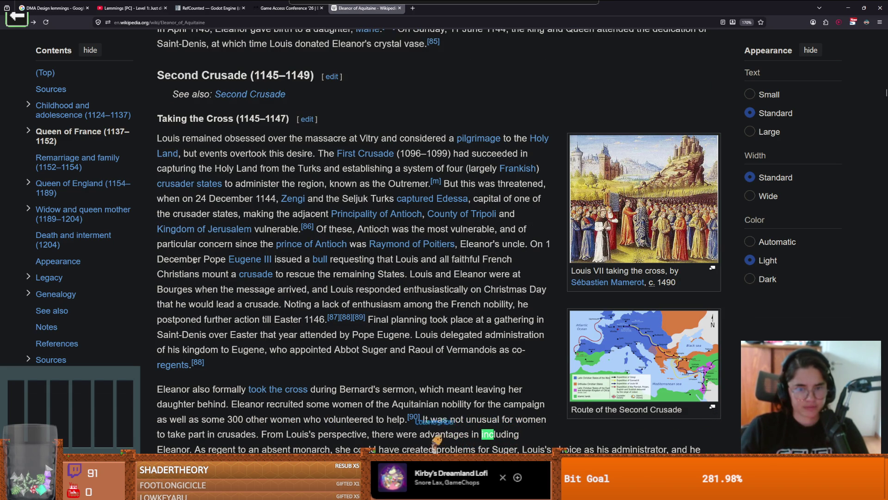
# Step: Highlight the passage from 'couple led to chroniclers' to 'character' about Eleanor and Raymond
pyautogui.write('es')
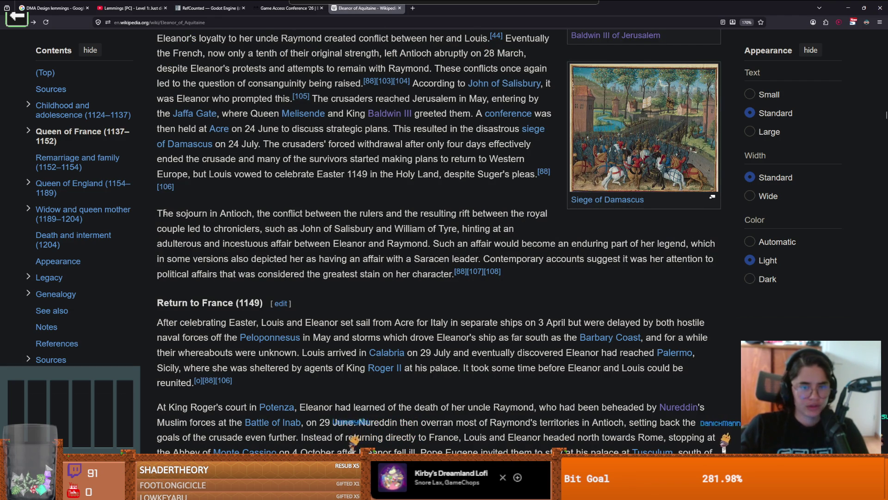
pyautogui.moveTo(162, 213); pyautogui.dragTo(218, 216)
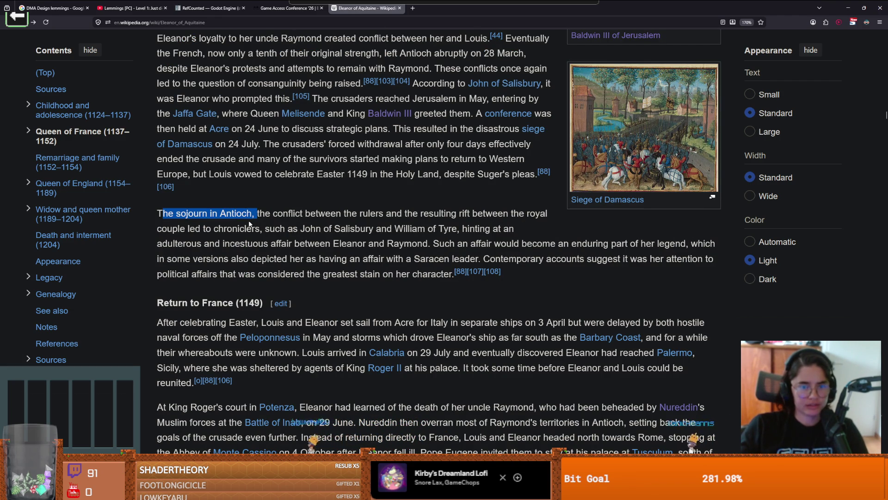
pyautogui.moveTo(288, 217); pyautogui.dragTo(423, 222)
pyautogui.click(488, 214)
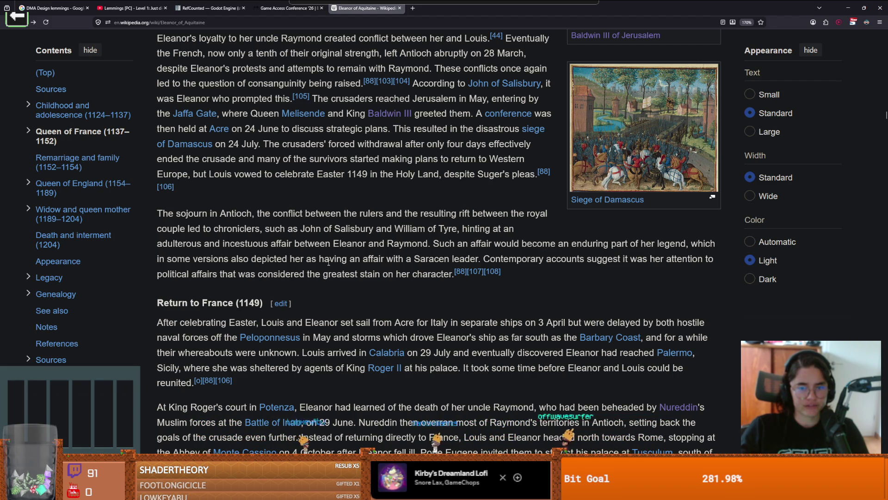
pyautogui.doubleClick(435, 260)
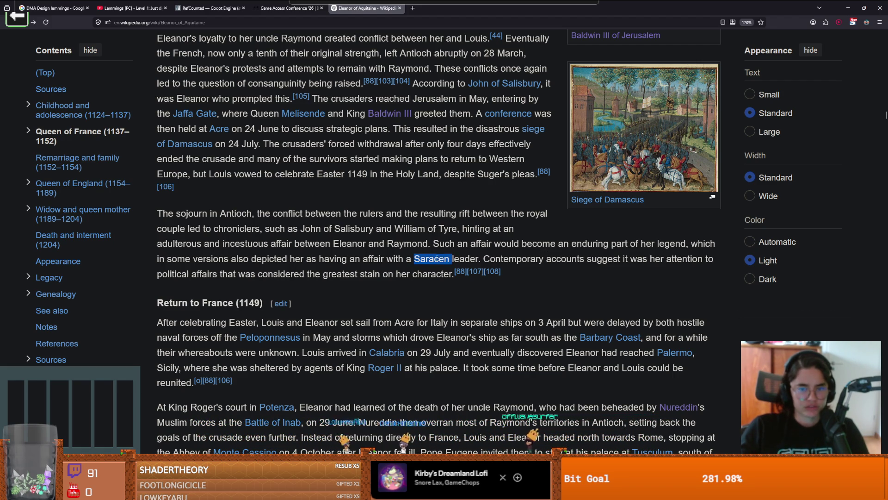
pyautogui.click(424, 262)
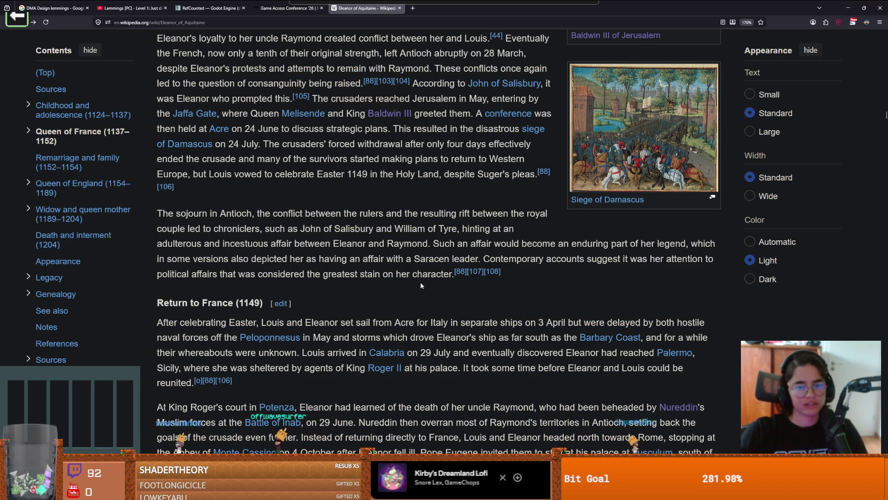
pyautogui.moveTo(442, 274)
pyautogui.mouseDown()
pyautogui.moveTo(370, 258)
pyautogui.moveTo(158, 442)
pyautogui.moveTo(174, 227)
pyautogui.mouseUp()
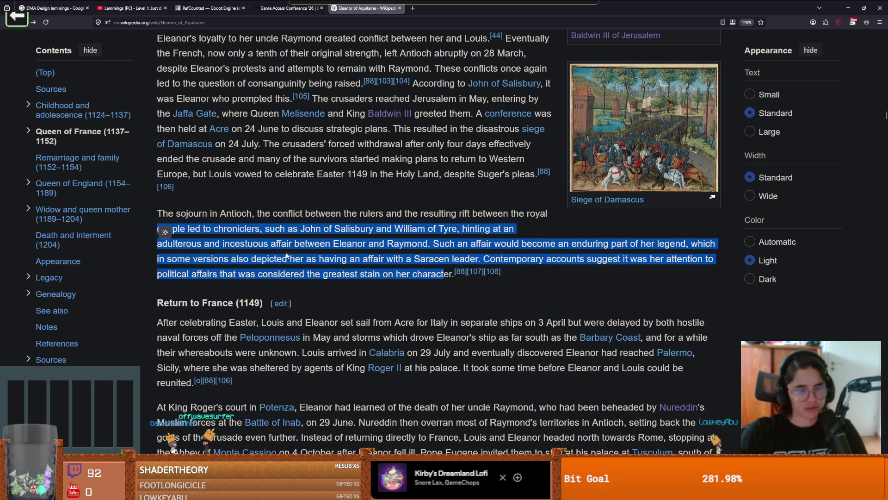
# Step: Clear the highlighted passage and switch to the Godot editor, then back to the Saracen results
pyautogui.click(158, 227)
pyautogui.scroll(-1, 374, 320)
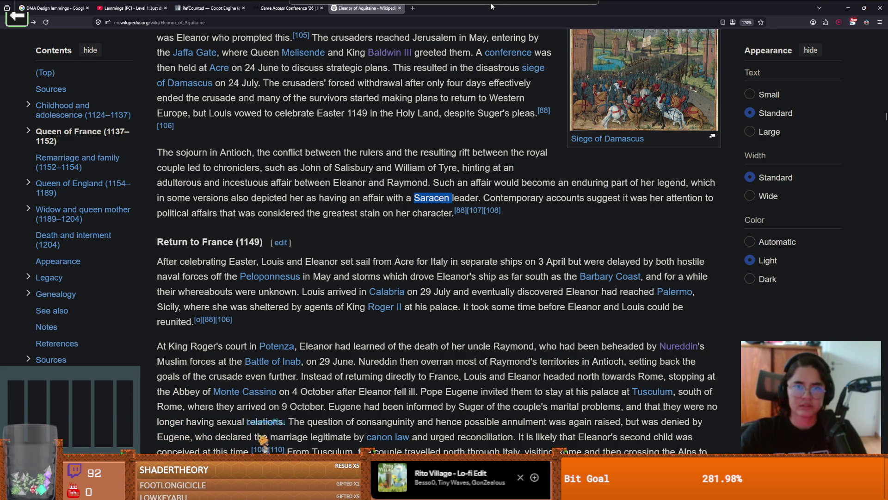
pyautogui.hotkey('alt', 'Tab')
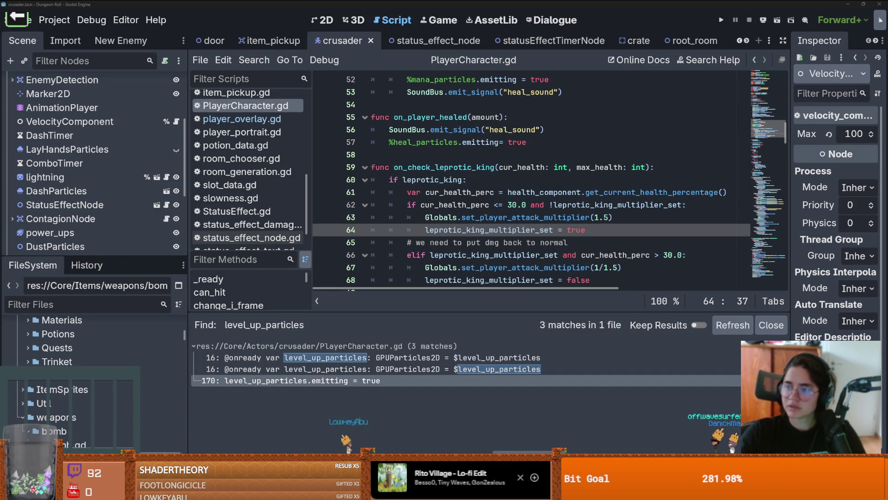
pyautogui.hotkey('alt', 'Tab')
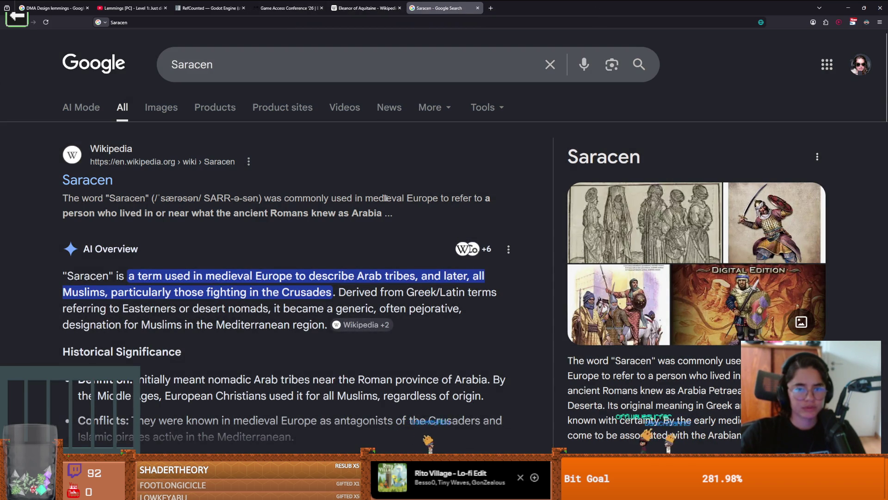
# Step: Highlight Saracen's definition in the Wikipedia snippet and AI Overview, then return to the article tab
pyautogui.moveTo(74, 214); pyautogui.dragTo(383, 217)
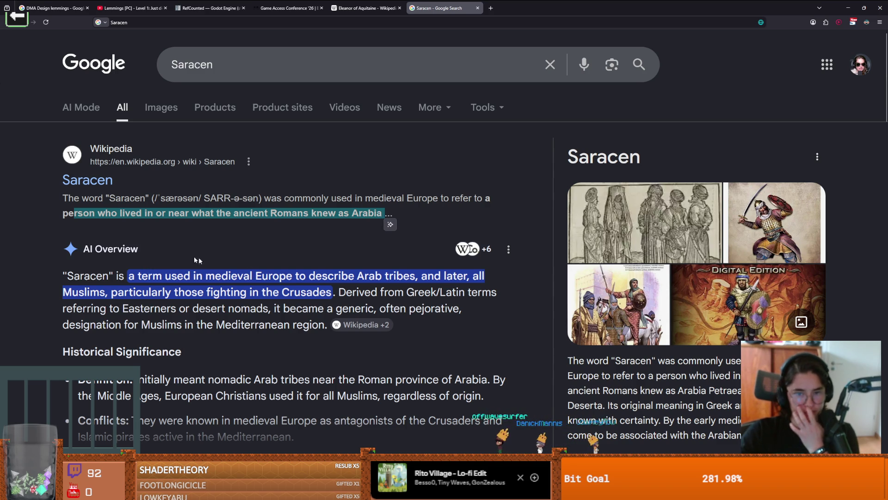
pyautogui.moveTo(327, 277); pyautogui.dragTo(412, 276)
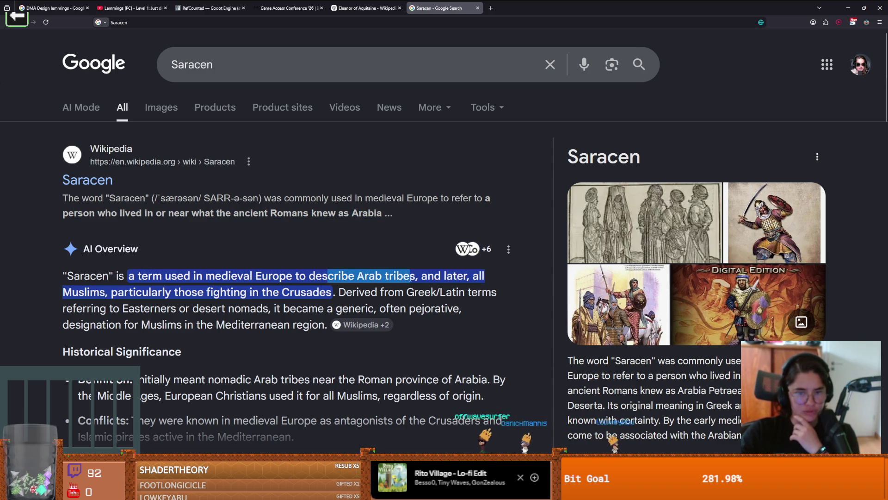
pyautogui.click(167, 297)
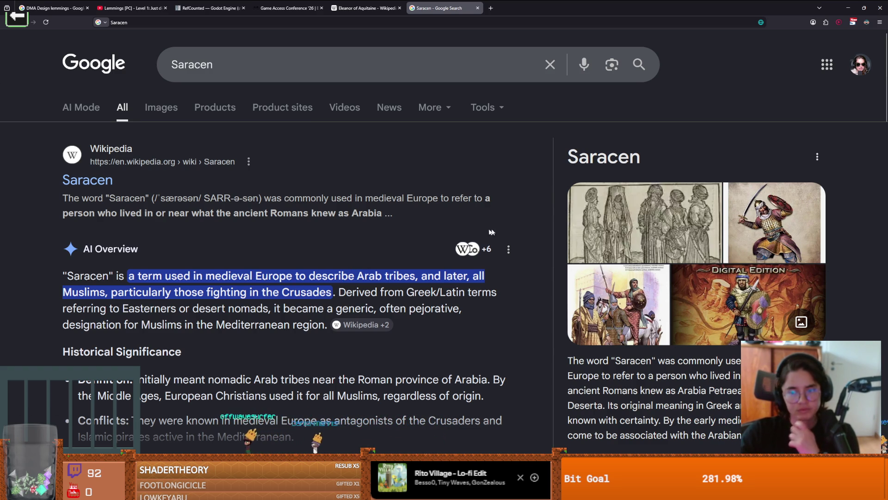
pyautogui.hotkey('ctrl', 'shift', 'Tab')
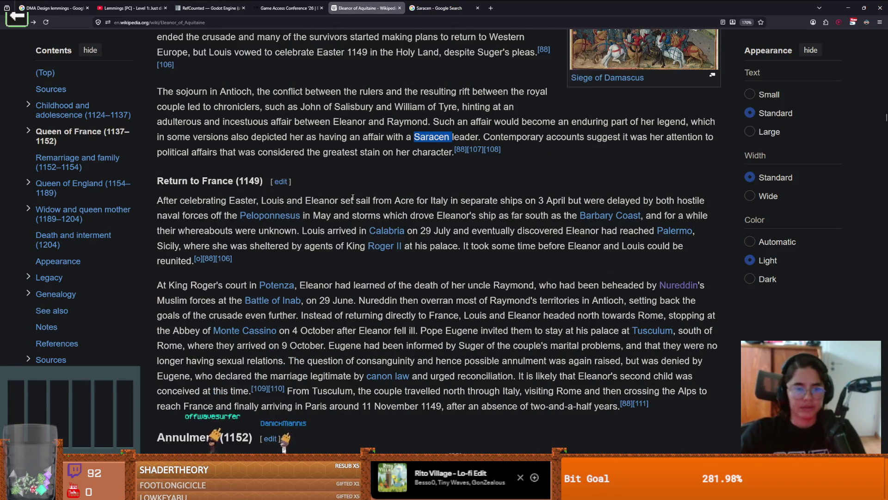
# Step: Select 'Saracen' again, check citation [107], then go up to 'Taking the Cross (1145–1147)'
pyautogui.scroll(-2, 353, 198)
pyautogui.scroll(12, 352, 198)
pyautogui.scroll(-3, 353, 197)
pyautogui.scroll(-3, 352, 197)
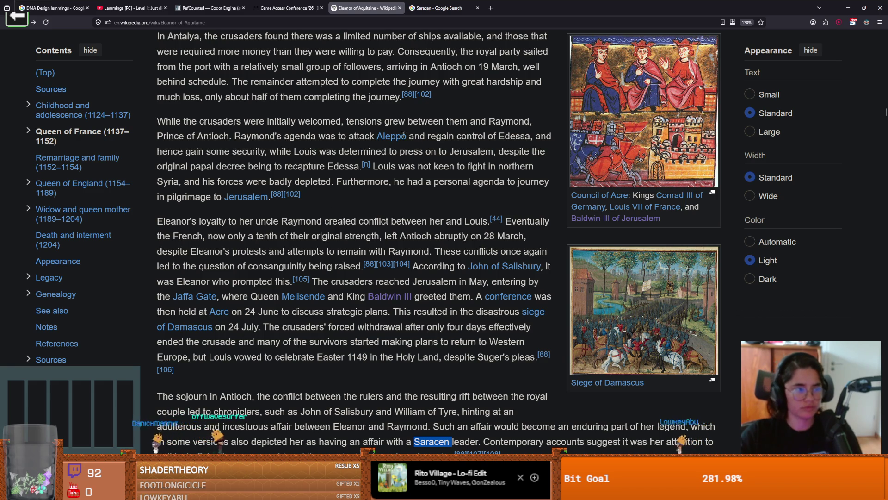
pyautogui.scroll(6, 416, 137)
pyautogui.scroll(-13, 409, 158)
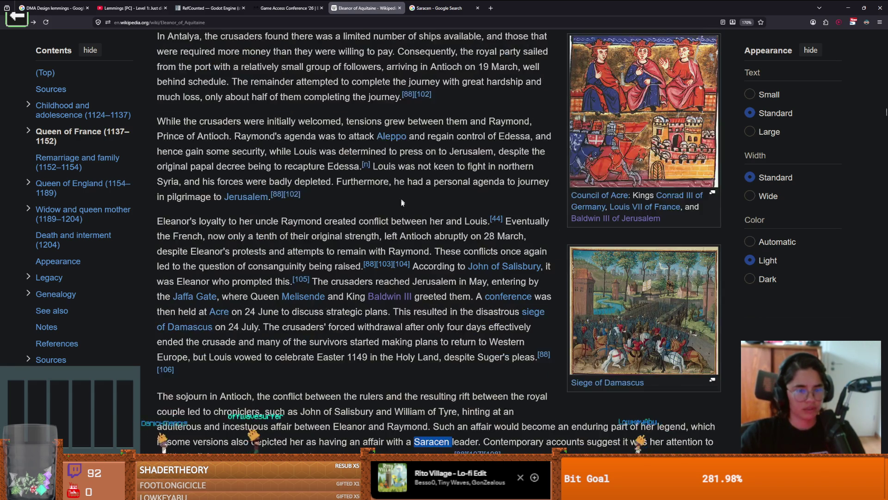
pyautogui.doubleClick(427, 139)
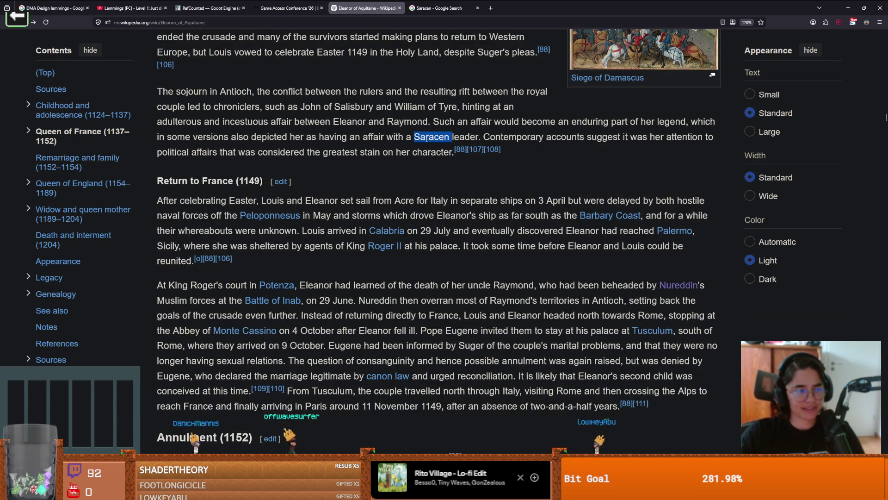
pyautogui.moveTo(471, 149)
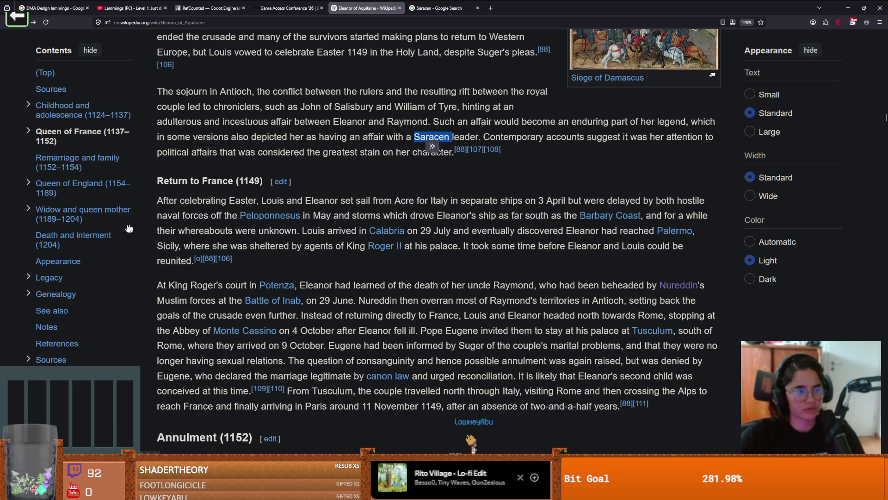
pyautogui.scroll(4, 311, 287)
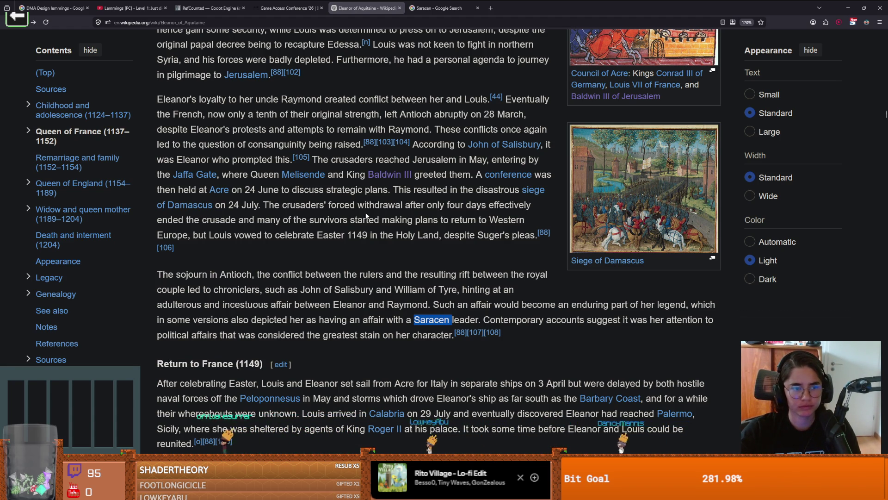
pyautogui.scroll(15, 362, 214)
pyautogui.scroll(14, 463, 174)
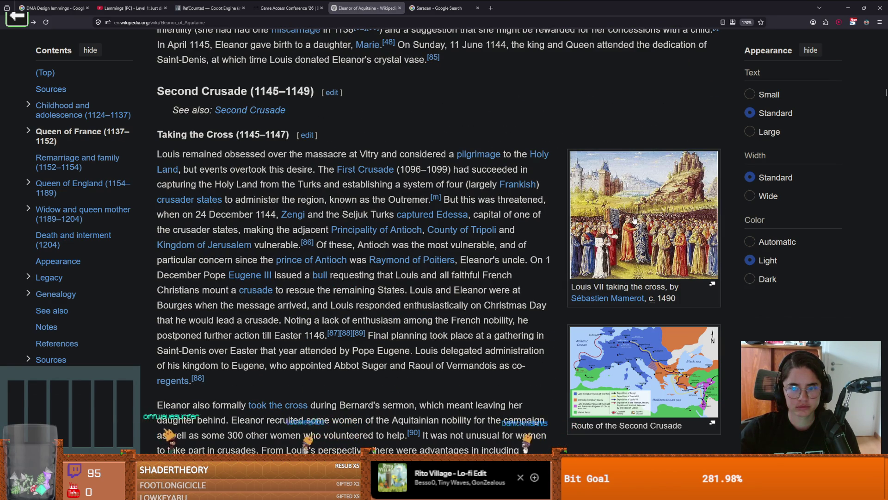
# Step: View the 'Louis VII taking the cross' original, then page ahead to 'Crusaders welcomed at Antioch' (8 of 25)
pyautogui.click(635, 222)
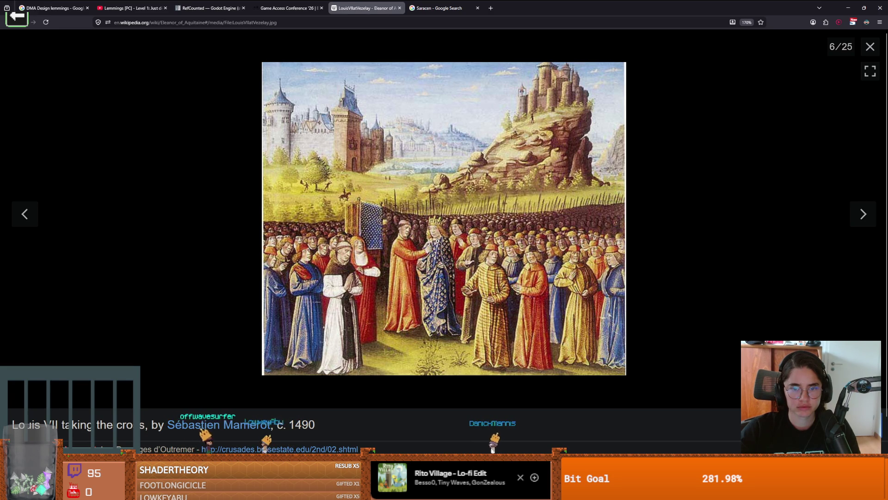
pyautogui.click(437, 242)
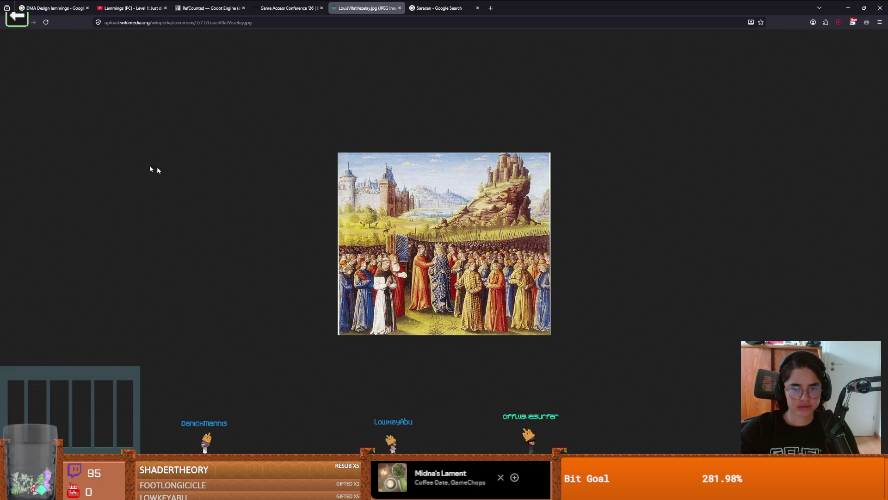
pyautogui.click(20, 25)
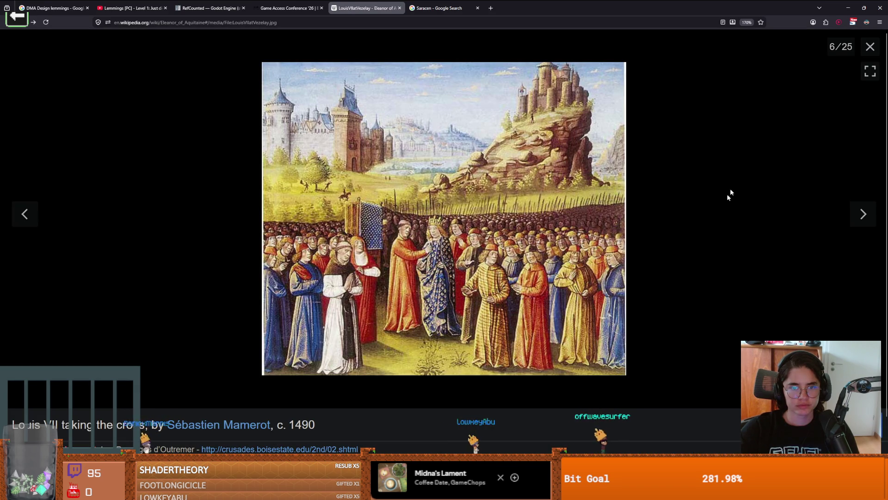
pyautogui.click(861, 214)
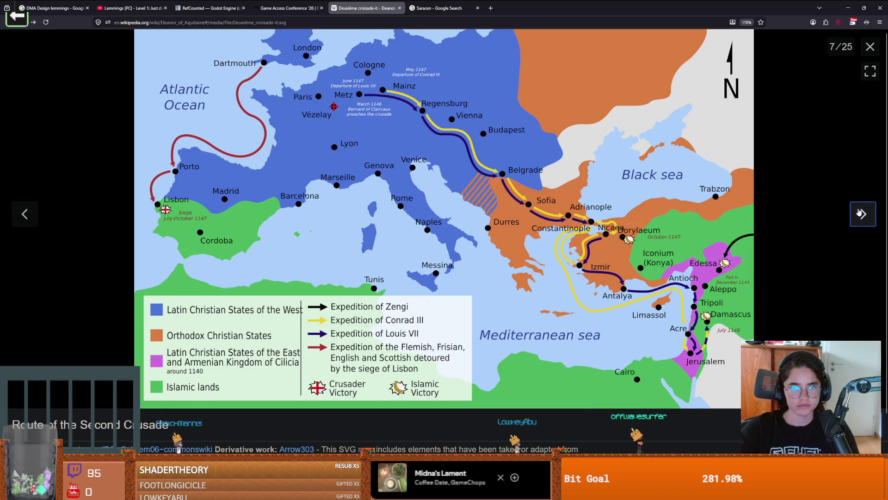
pyautogui.click(861, 214)
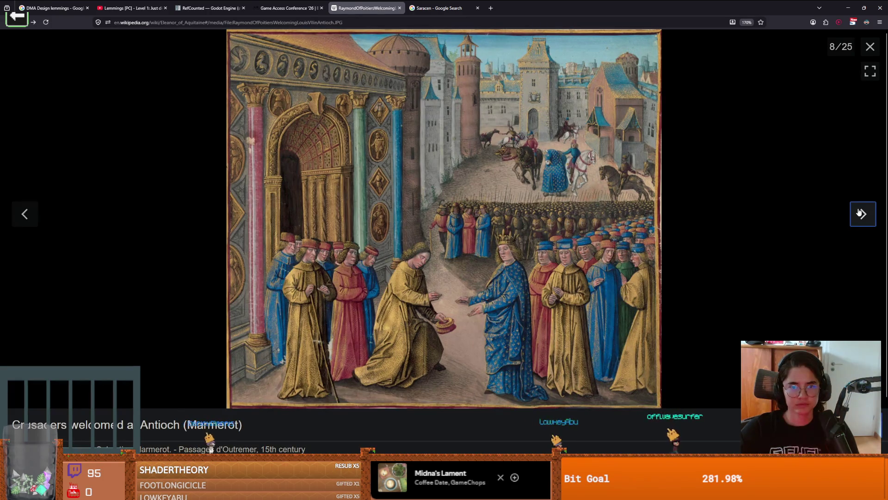